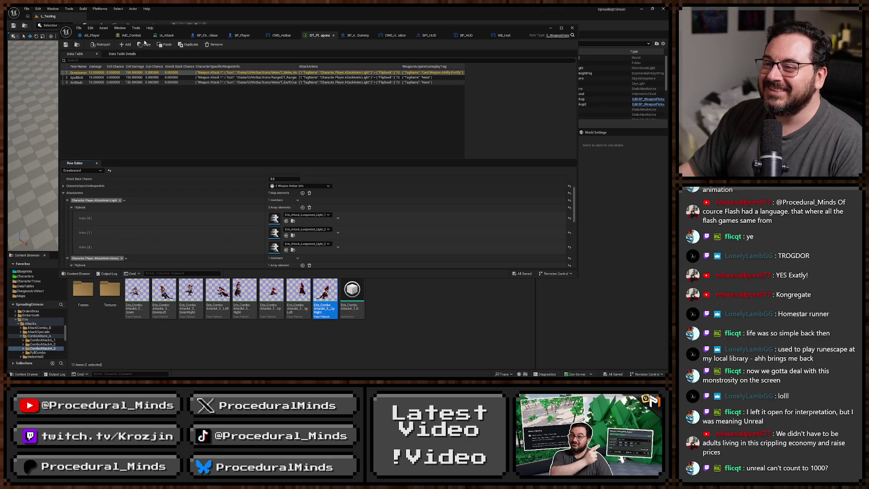
Switch to the AS_Player animation editor showing the longsword light attack sequence and its notifies
{"action": "left_click", "coordinate": [95, 35]}
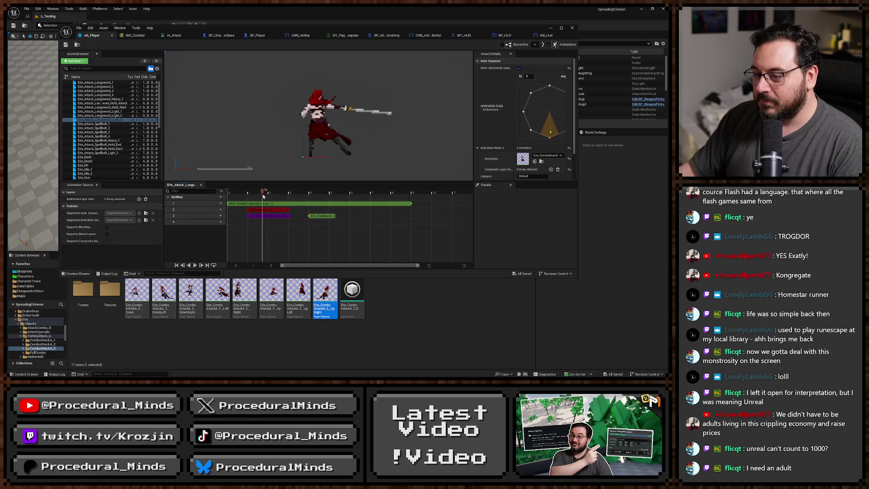
On Eris_Attack_Longsword_Light_2, set the ANS_Attack notify's AttackAngle from 180 to 360
{"action": "left_click", "coordinate": [280, 209]}
{"action": "scroll", "coordinate": [502, 234], "scroll_direction": "down", "scroll_amount": 1}
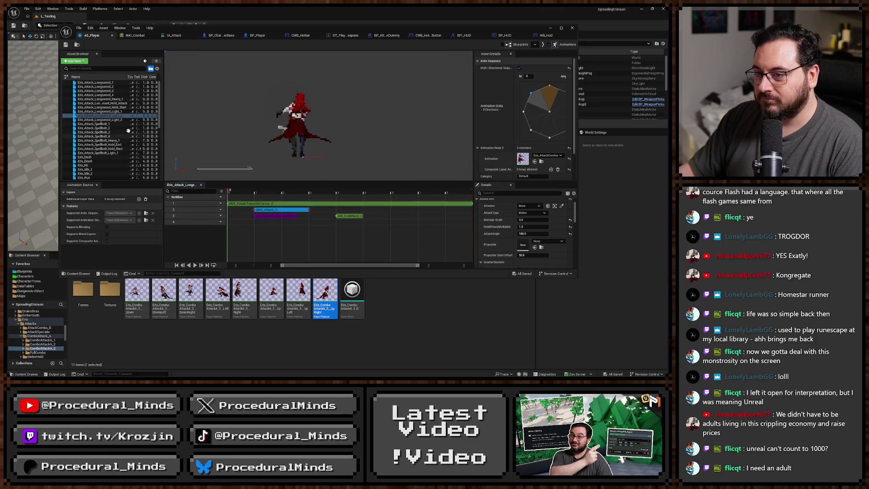
{"action": "left_click", "coordinate": [121, 111]}
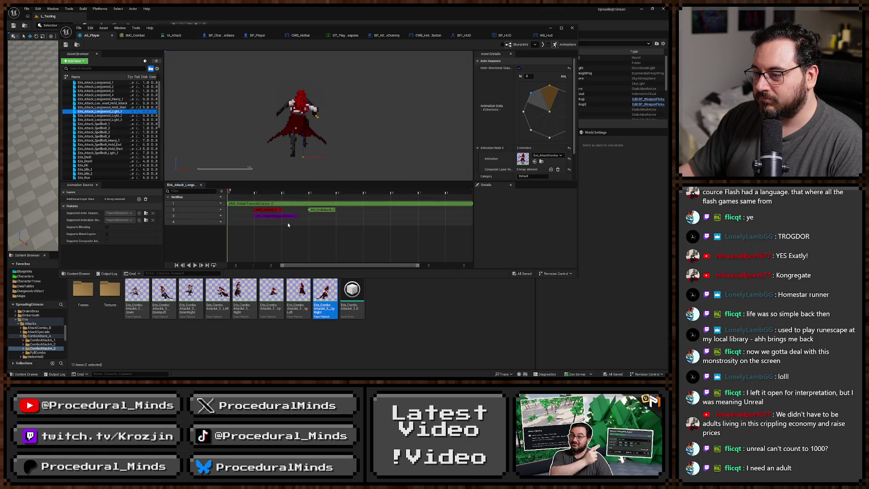
{"action": "left_click", "coordinate": [268, 209]}
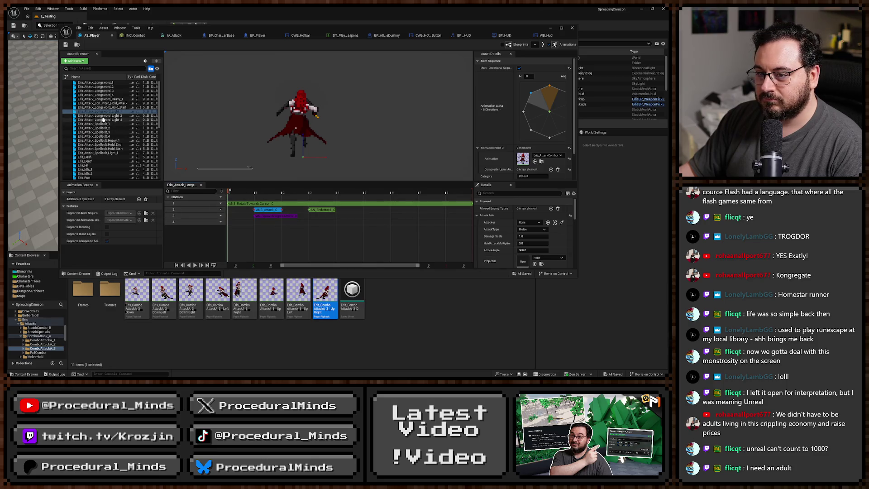
{"action": "left_click", "coordinate": [118, 119]}
{"action": "left_click", "coordinate": [533, 250]}
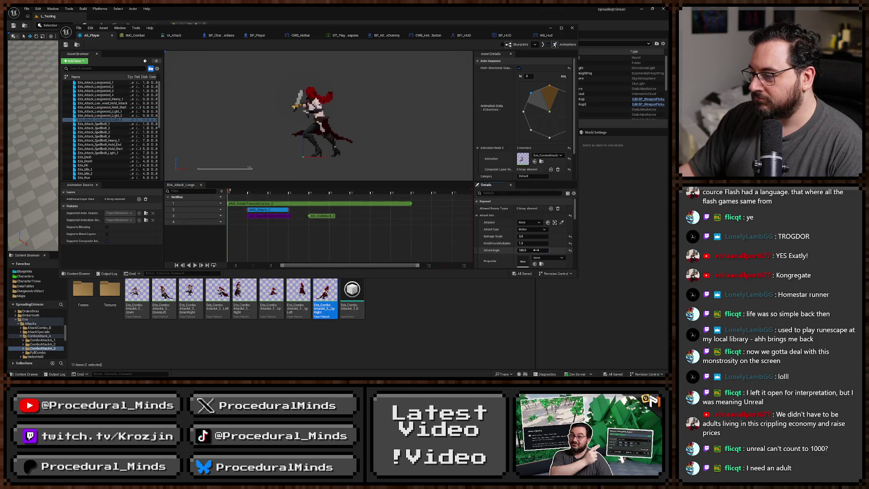
{"action": "type", "text": "360"}
{"action": "key", "text": "Return"}
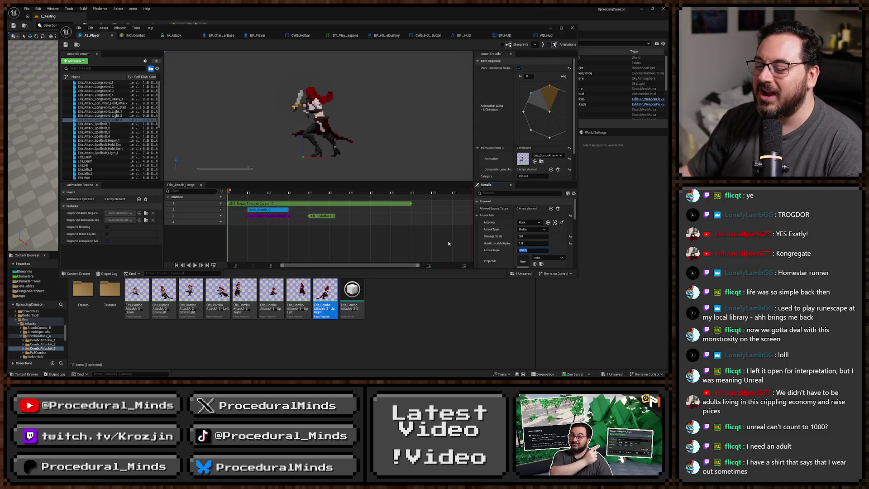
{"action": "left_click", "coordinate": [305, 233]}
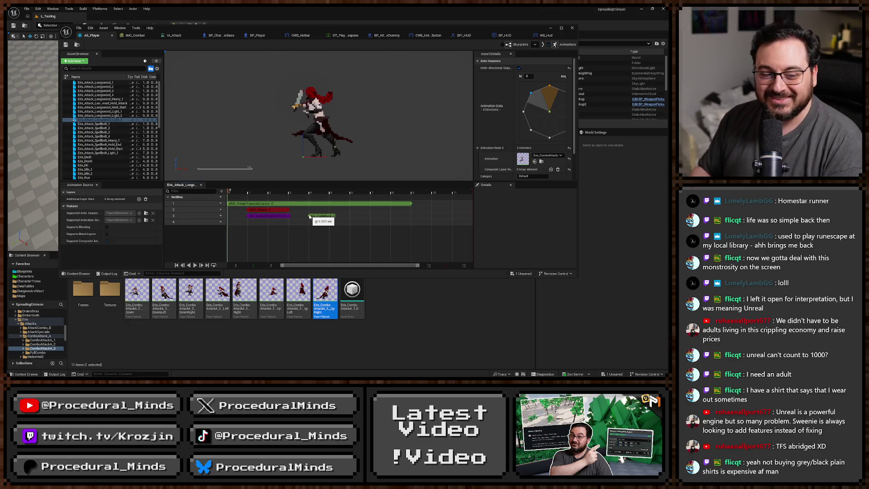
Drag the AN_EndAttack notify along the Notifies track to about 0.333 seconds
{"action": "left_click_drag", "start_coordinate": [310, 218], "coordinate": [309, 217]}
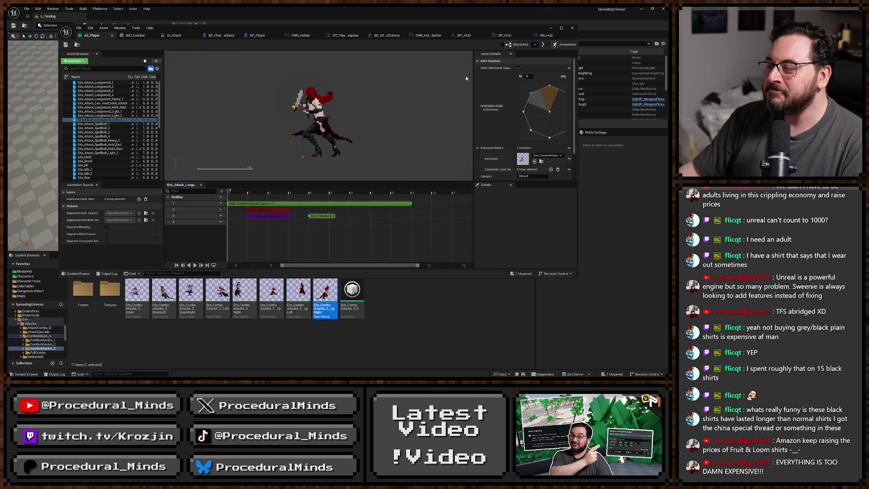
Drag the AS_Player editor window left to uncover the level's Outliner
{"action": "left_click_drag", "start_coordinate": [422, 30], "coordinate": [385, 18]}
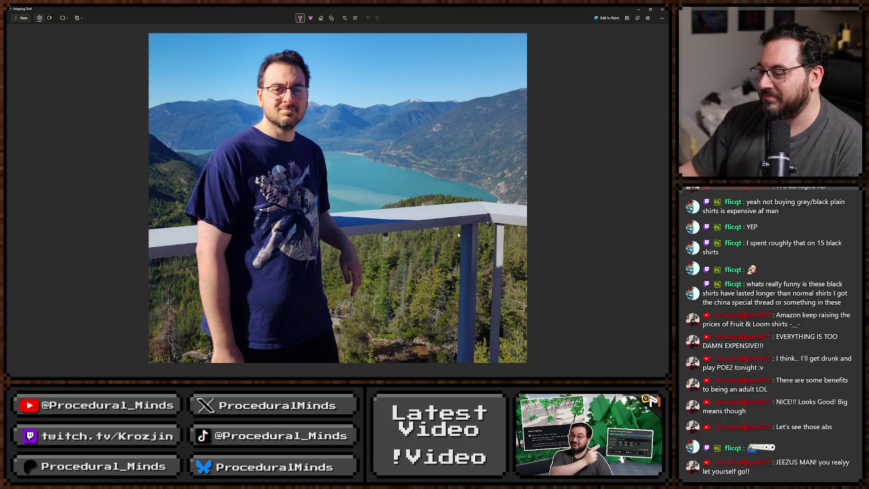
Close the Snipping Tool screenshot window to bring the Unreal Editor back
{"action": "left_click", "coordinate": [662, 9]}
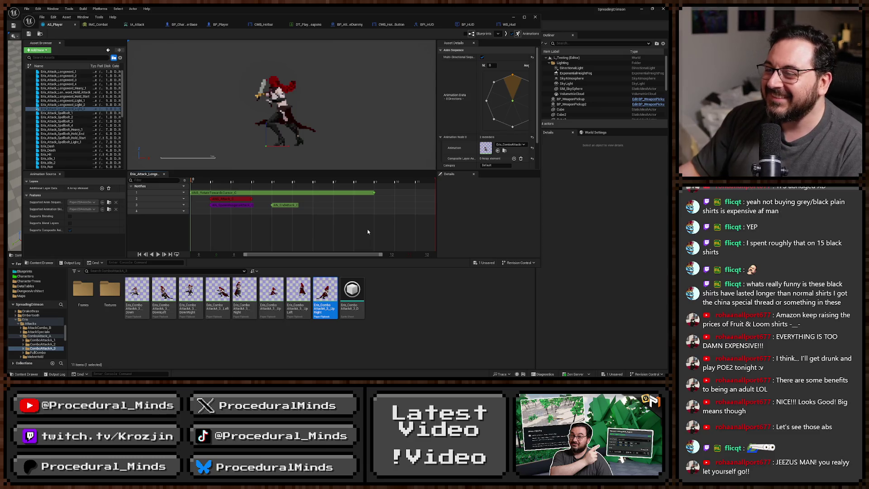
Select the AN_SpawnNiagaraAttack notify that spawns the attack VFX
{"action": "left_click", "coordinate": [222, 206]}
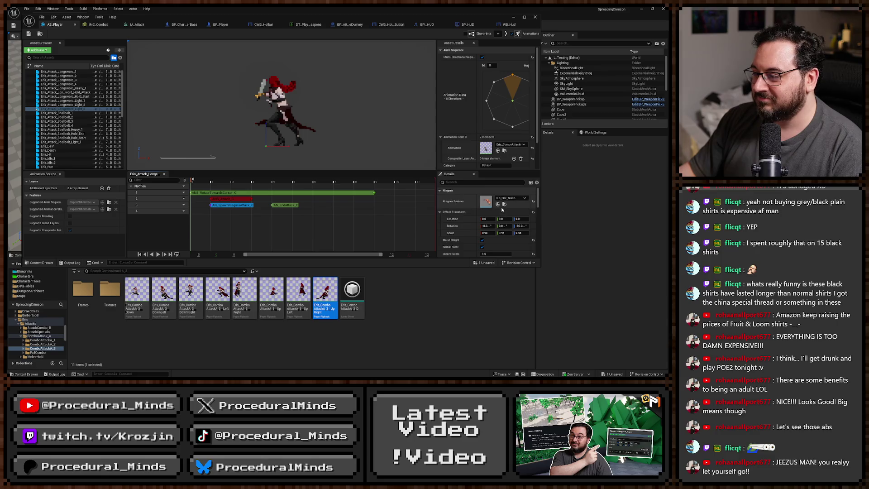
{"action": "scroll", "coordinate": [41, 331], "scroll_direction": "up", "scroll_amount": 3}
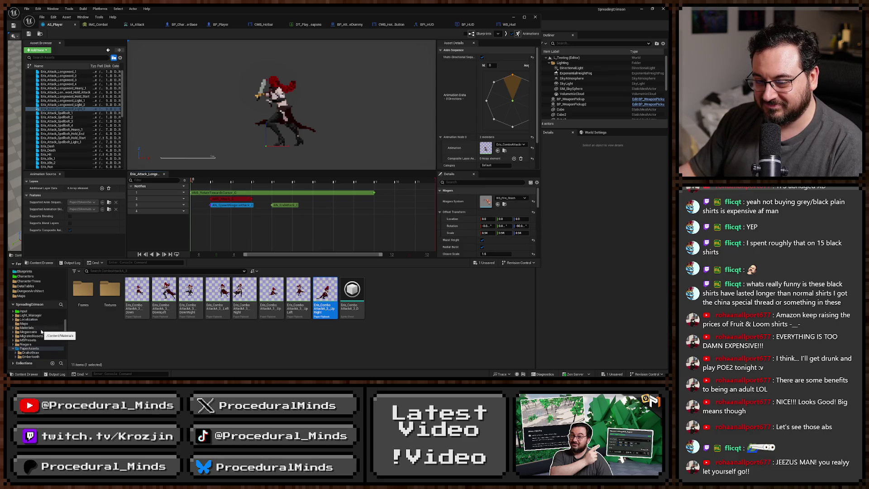
{"action": "scroll", "coordinate": [42, 333], "scroll_direction": "up", "scroll_amount": 2}
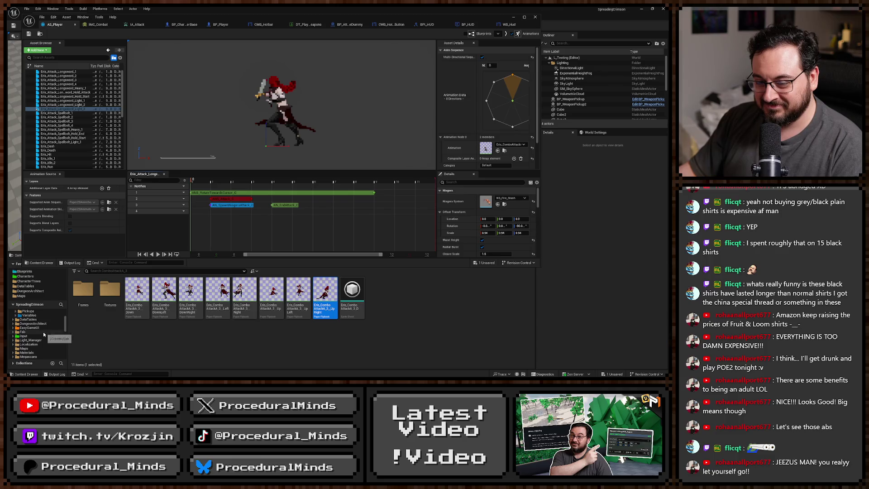
{"action": "scroll", "coordinate": [43, 334], "scroll_direction": "up", "scroll_amount": 2}
{"action": "scroll", "coordinate": [42, 344], "scroll_direction": "up", "scroll_amount": 2}
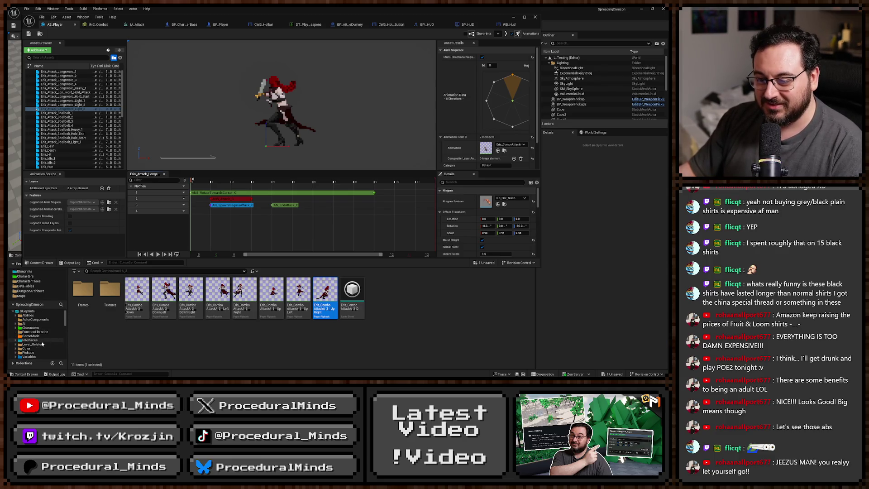
{"action": "scroll", "coordinate": [43, 343], "scroll_direction": "down", "scroll_amount": 5}
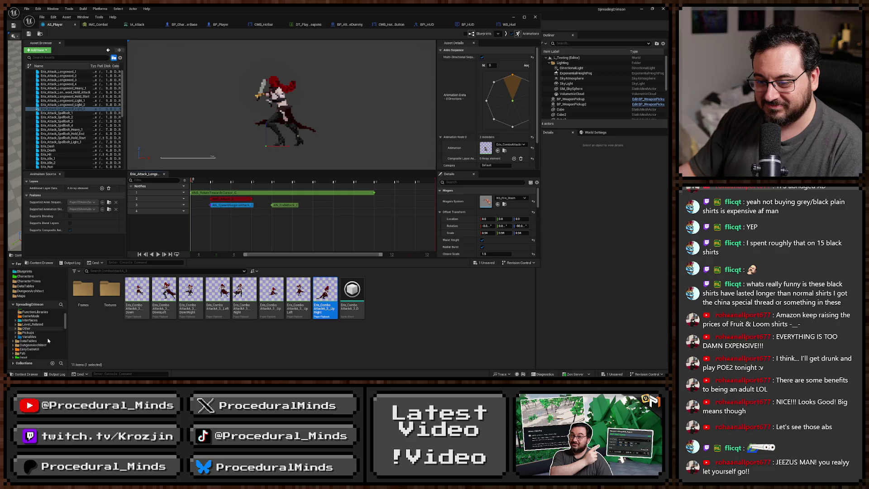
{"action": "scroll", "coordinate": [45, 342], "scroll_direction": "down", "scroll_amount": 4}
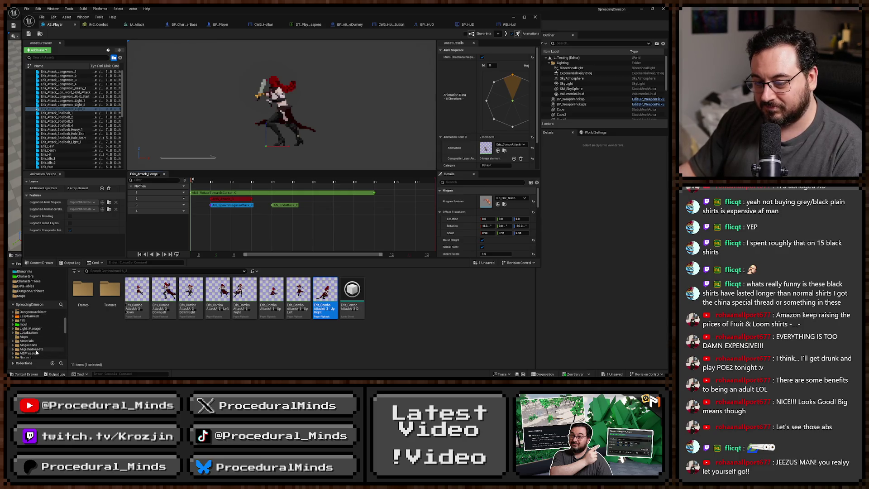
Search the Content Drawer for 'NS_slash' and select NS_Prestige_Slash in its folder
{"action": "left_click", "coordinate": [36, 349]}
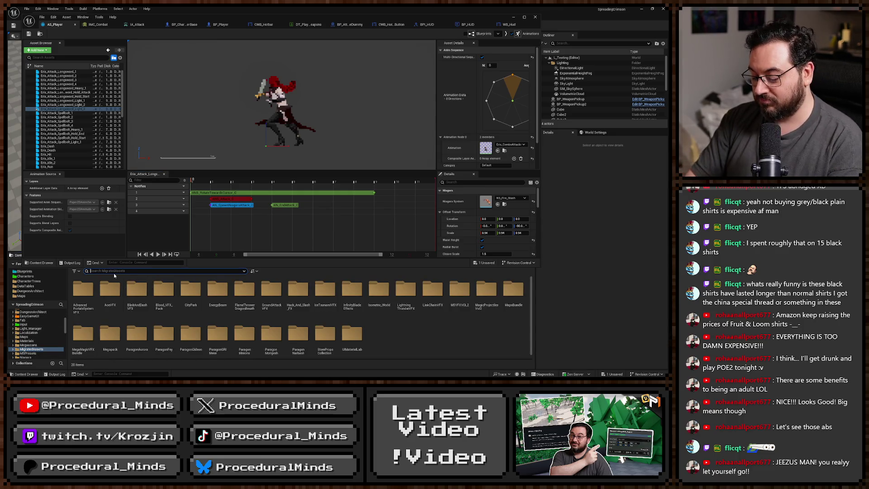
{"action": "type", "text": "slash"}
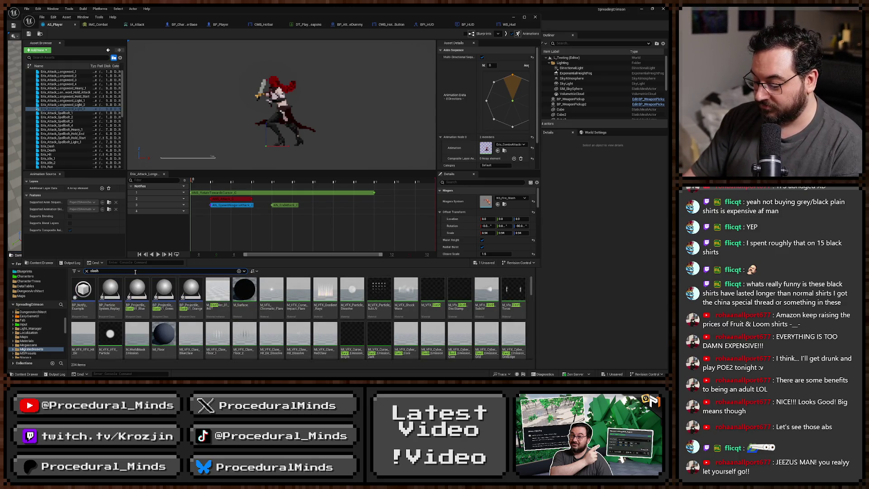
{"action": "key", "text": "Home"}
{"action": "type", "text": "NS_"}
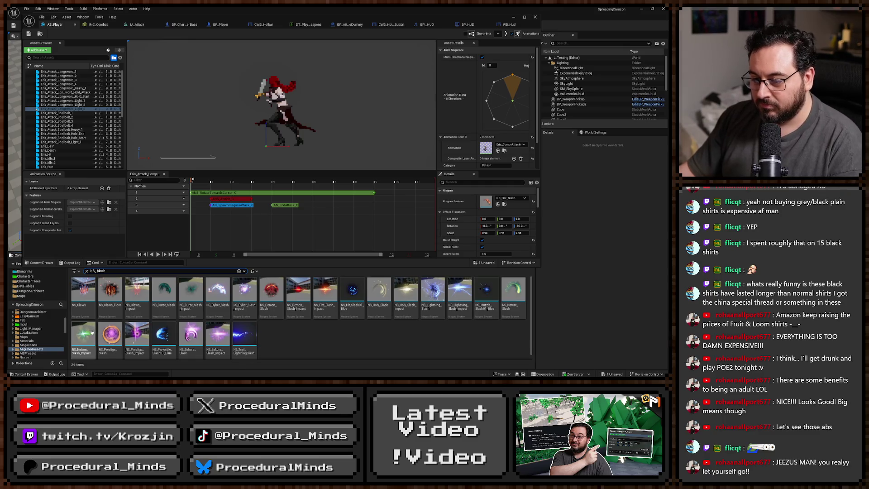
{"action": "right_click", "coordinate": [110, 337]}
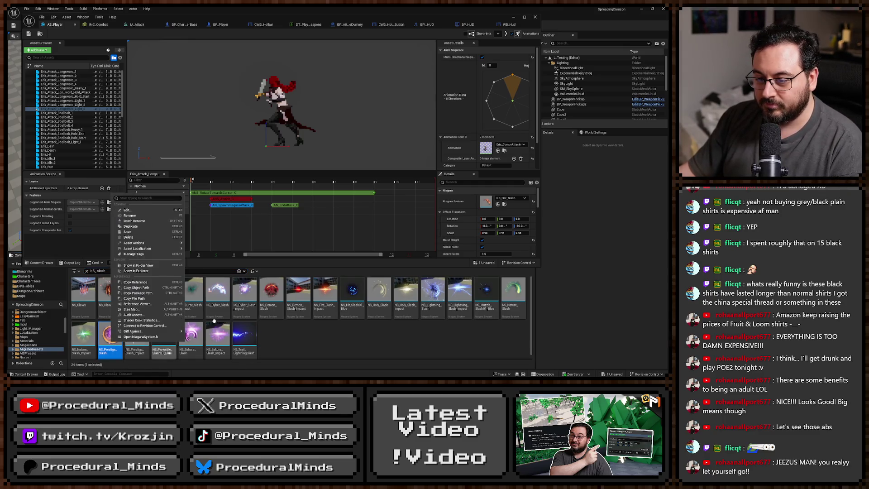
{"action": "left_click", "coordinate": [150, 265]}
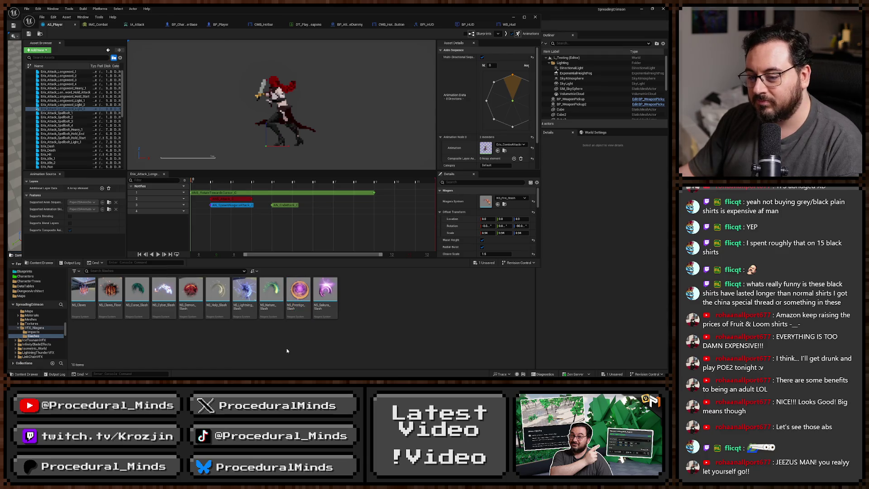
{"action": "left_click", "coordinate": [299, 292]}
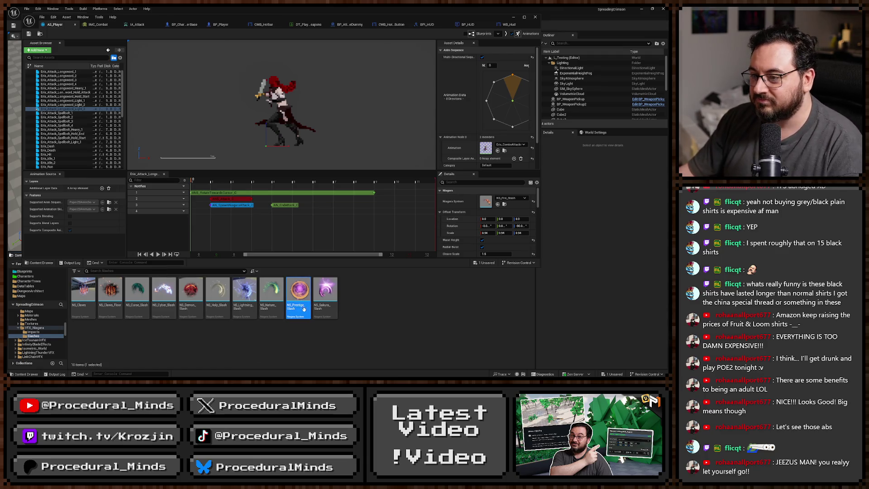
Assign NS_Prestige_Slash as the notify's Niagara system, with Rotation Z 0 and scale 1.0
{"action": "left_click", "coordinate": [498, 204]}
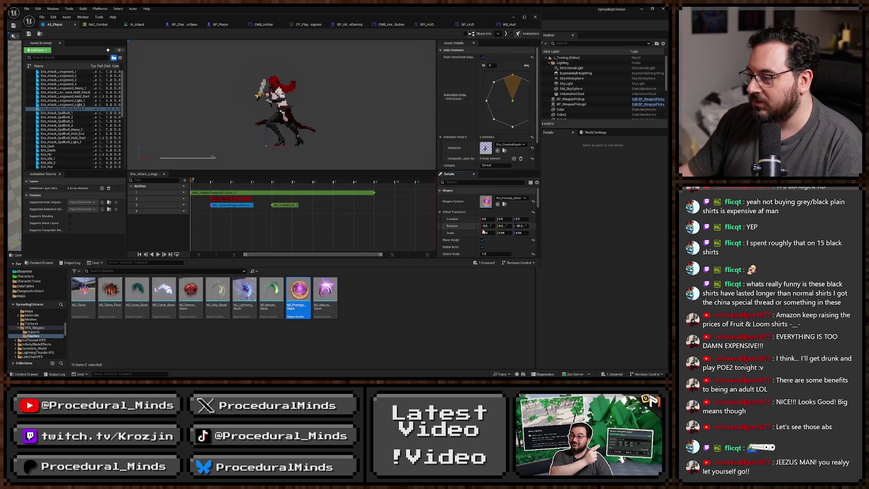
{"action": "left_click", "coordinate": [519, 225]}
{"action": "type", "text": "0"}
{"action": "key", "text": "Return"}
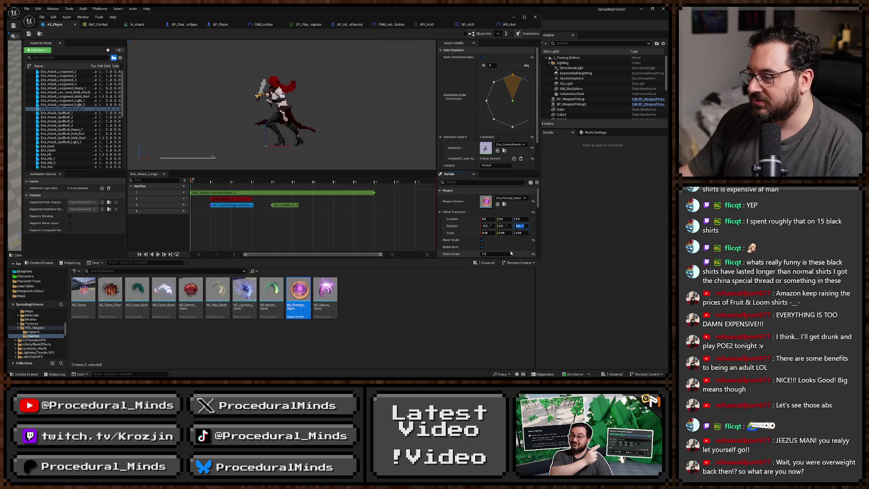
{"action": "left_click", "coordinate": [486, 233]}
{"action": "type", "text": "1"}
{"action": "key", "text": "Tab"}
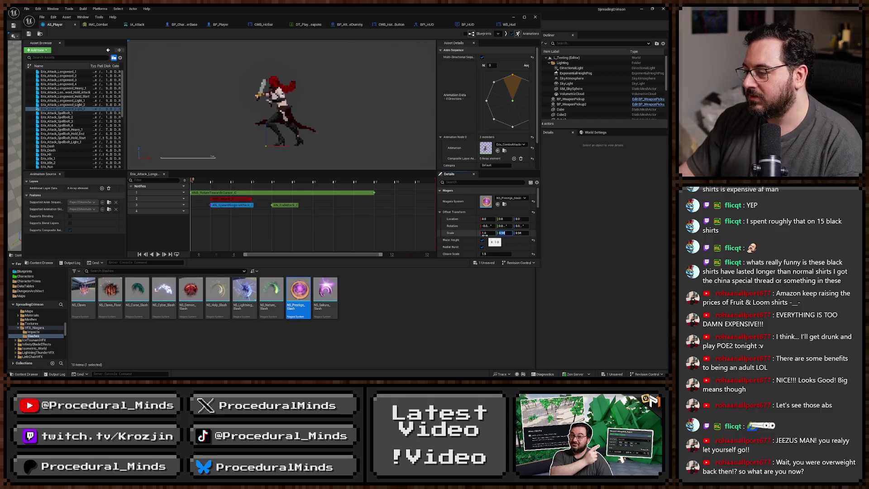
{"action": "key", "text": "Tab"}
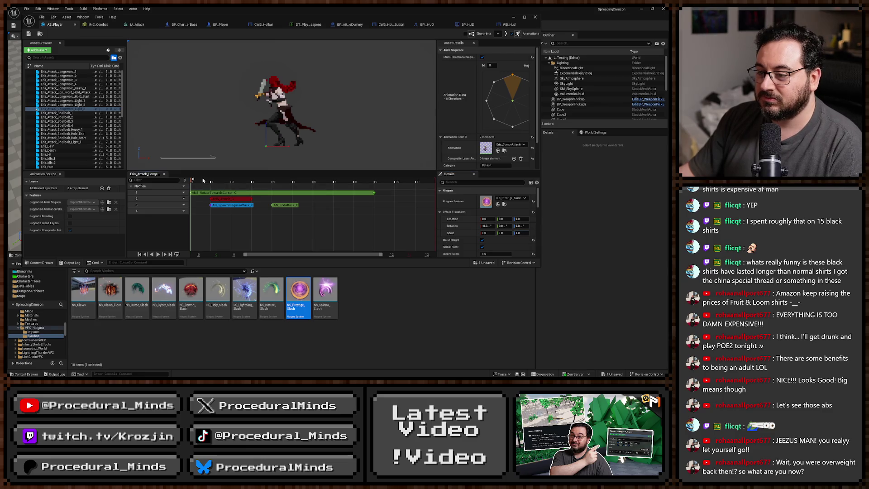
Extend AN_Attack_C from the track start to the thrust frame and move AN_SpawnNiagaraAttack slightly earlier
{"action": "mouse_move", "coordinate": [204, 183]}
{"action": "left_mouse_down"}
{"action": "mouse_move", "coordinate": [284, 184]}
{"action": "mouse_move", "coordinate": [199, 192]}
{"action": "mouse_move", "coordinate": [276, 195]}
{"action": "mouse_move", "coordinate": [192, 199]}
{"action": "mouse_move", "coordinate": [269, 199]}
{"action": "left_mouse_up"}
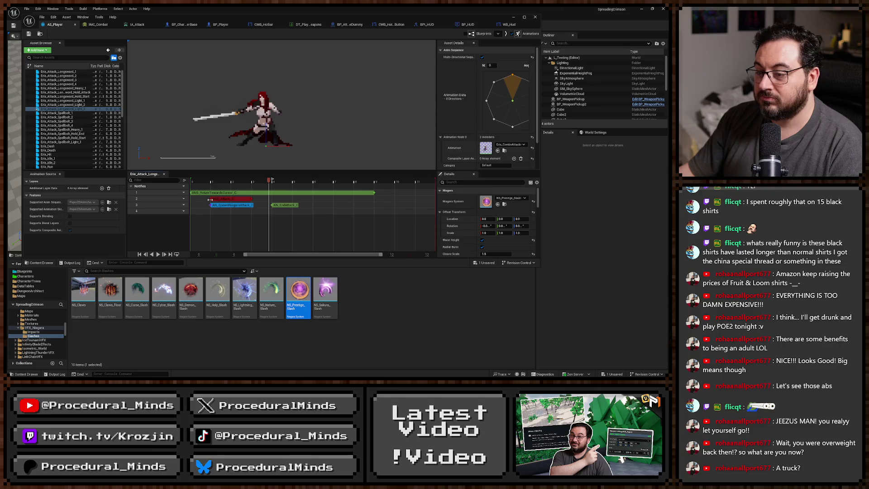
{"action": "left_click_drag", "start_coordinate": [211, 199], "coordinate": [191, 200]}
{"action": "left_click_drag", "start_coordinate": [252, 199], "coordinate": [268, 200]}
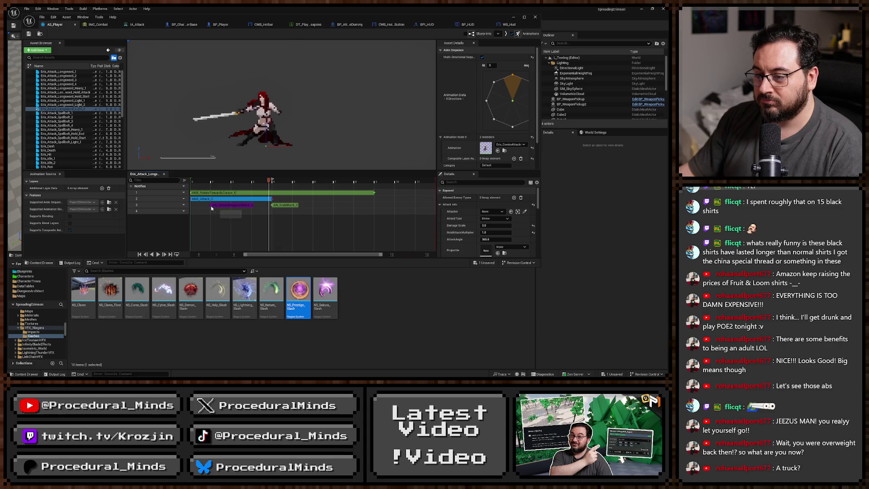
{"action": "mouse_move", "coordinate": [211, 207]}
{"action": "left_mouse_down"}
{"action": "mouse_move", "coordinate": [223, 207]}
{"action": "mouse_move", "coordinate": [206, 208]}
{"action": "left_mouse_up"}
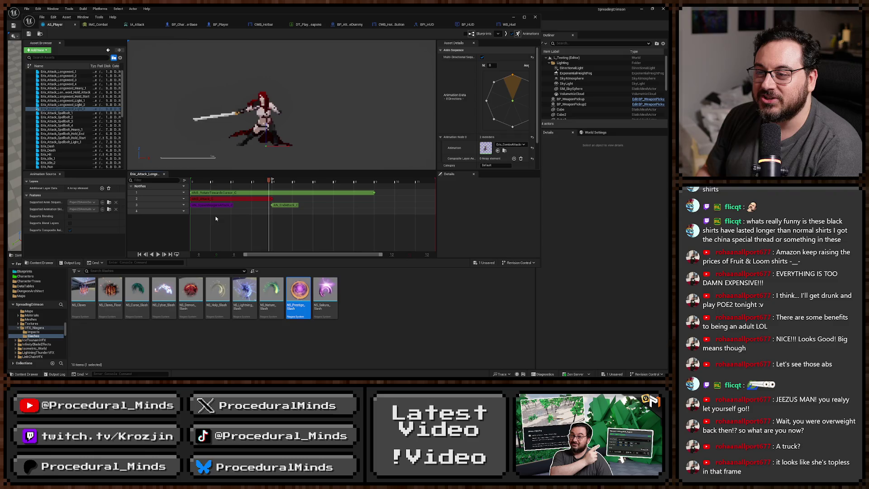
Zoom and scrub the sprite preview, stop playback, and close the AS_Player editor
{"action": "scroll", "coordinate": [304, 146], "scroll_direction": "up", "scroll_amount": 5}
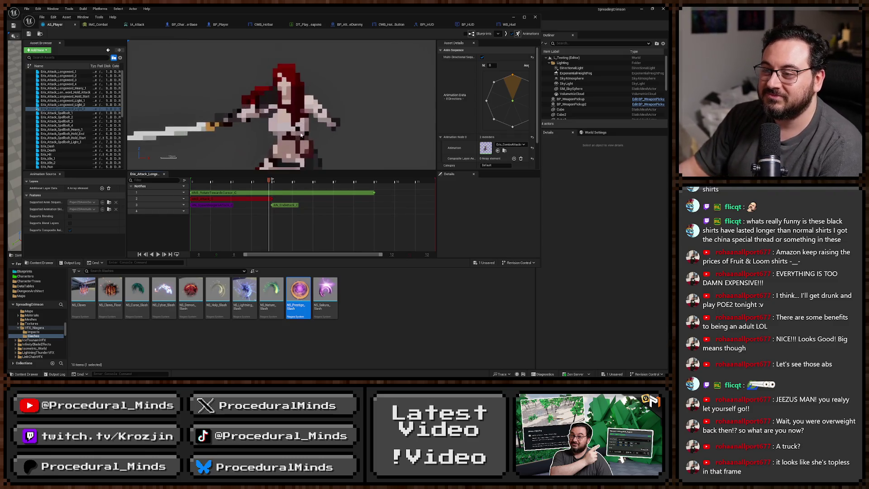
{"action": "scroll", "coordinate": [304, 146], "scroll_direction": "up", "scroll_amount": 6}
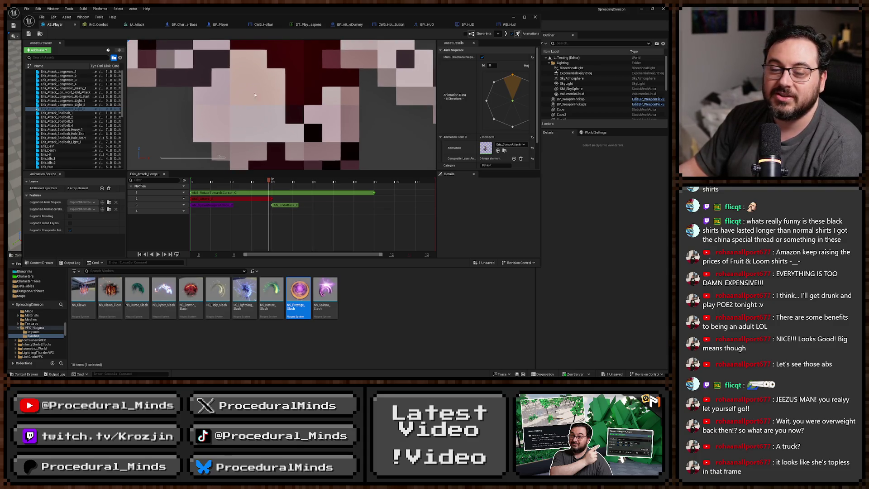
{"action": "scroll", "coordinate": [288, 143], "scroll_direction": "up", "scroll_amount": 1}
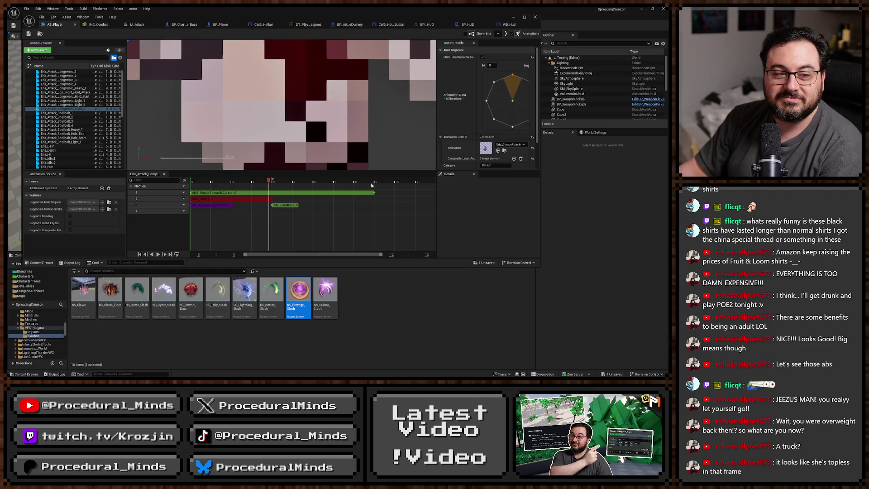
{"action": "scroll", "coordinate": [324, 107], "scroll_direction": "down", "scroll_amount": 2}
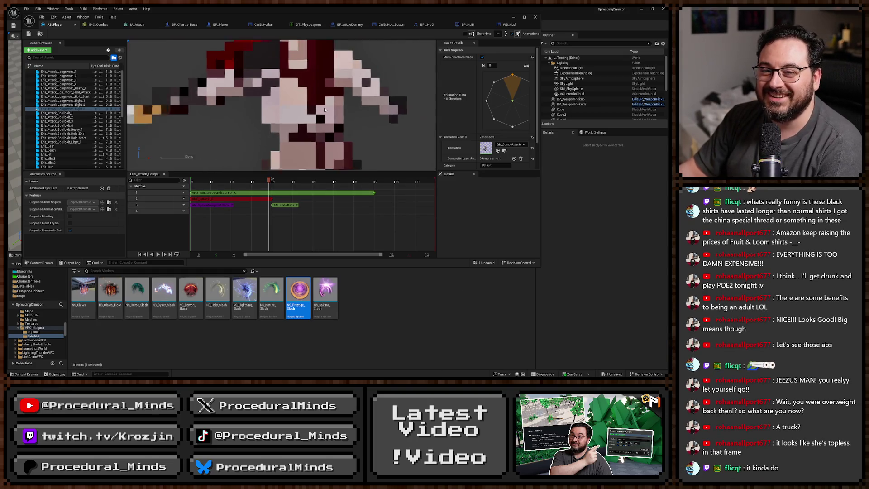
{"action": "scroll", "coordinate": [324, 107], "scroll_direction": "down", "scroll_amount": 5}
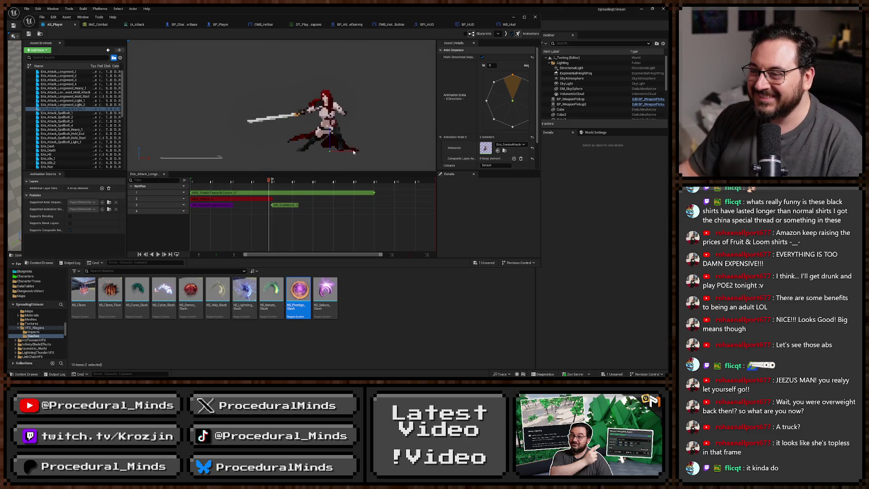
{"action": "mouse_move", "coordinate": [258, 184]}
{"action": "left_mouse_down"}
{"action": "mouse_move", "coordinate": [200, 184]}
{"action": "mouse_move", "coordinate": [242, 183]}
{"action": "left_mouse_up"}
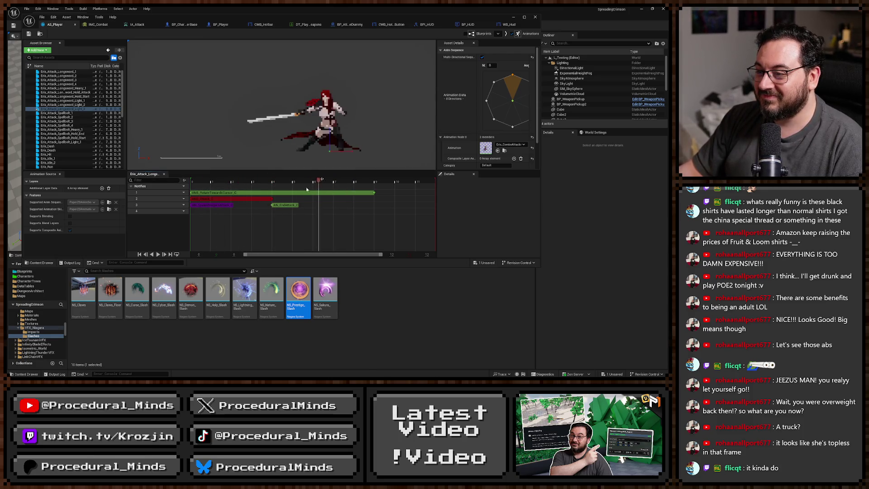
{"action": "left_click", "coordinate": [282, 183]}
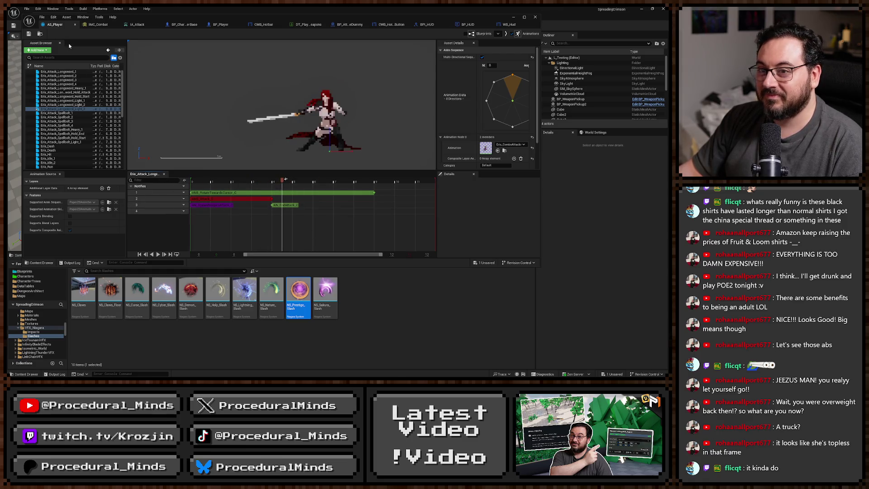
{"action": "left_click", "coordinate": [29, 34]}
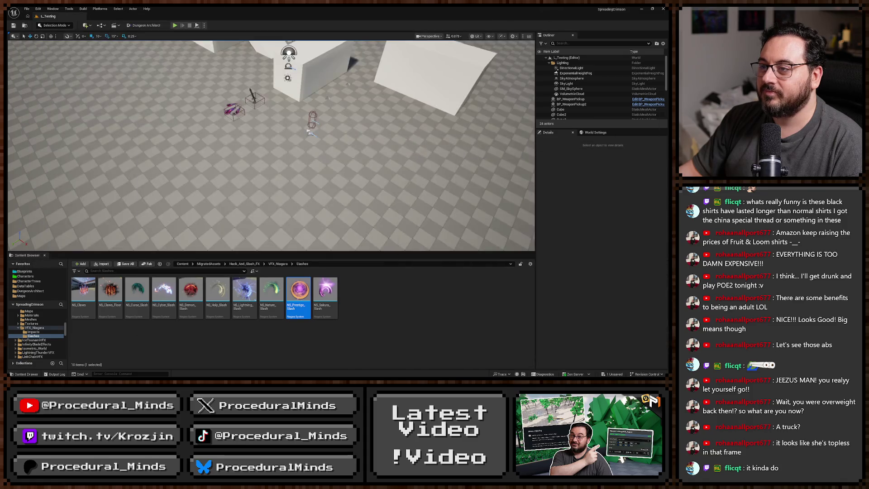
Play the maximized test level, perform several slash attacks, stop, and switch back to AS_Player
{"action": "key", "text": "F11"}
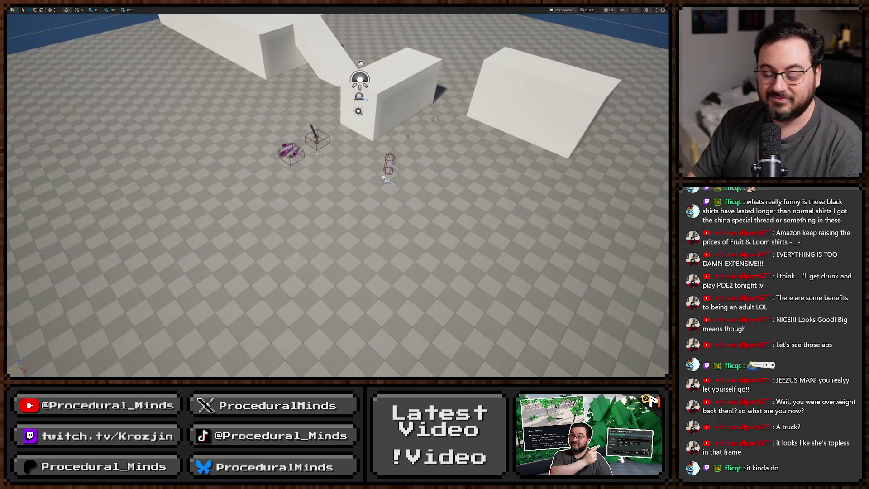
{"action": "key", "text": "alt+p"}
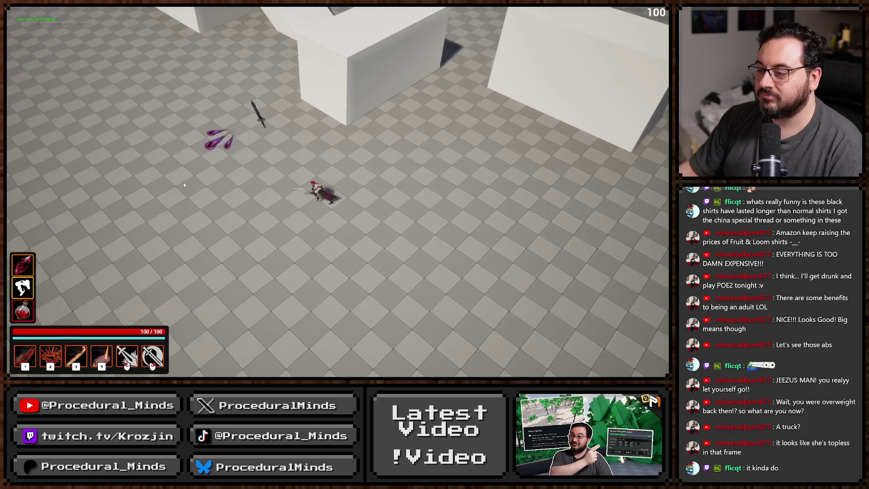
{"action": "left_click", "coordinate": [184, 185]}
{"action": "left_click", "coordinate": [181, 186]}
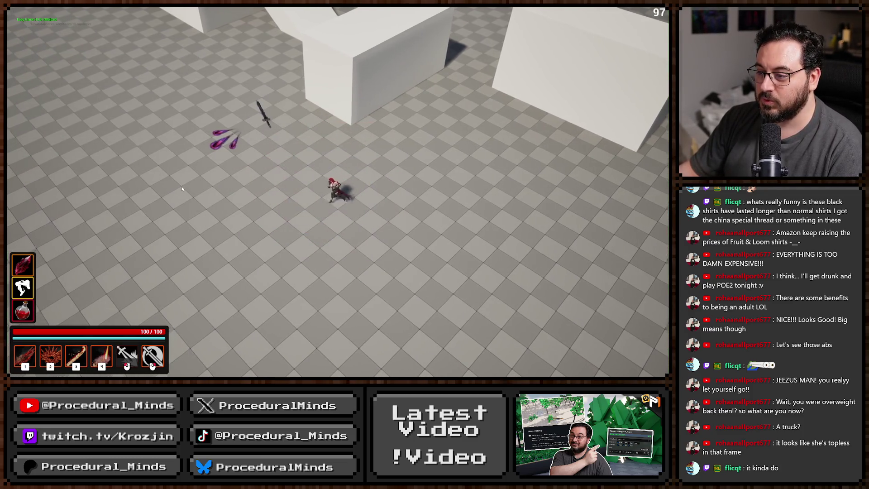
{"action": "left_click", "coordinate": [180, 186]}
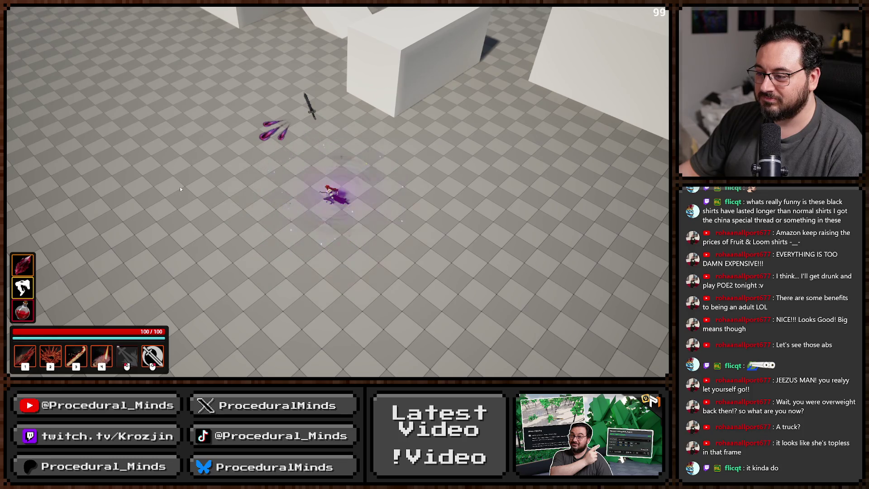
{"action": "left_click", "coordinate": [180, 187]}
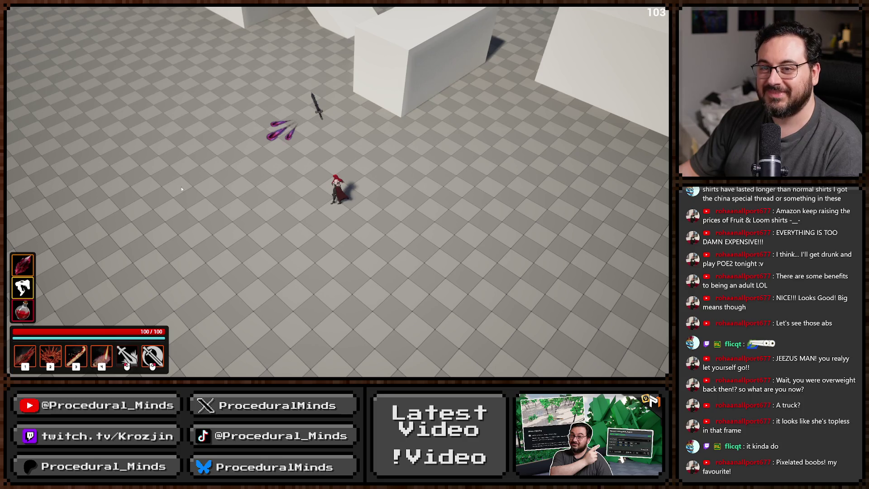
{"action": "key", "text": "Escape"}
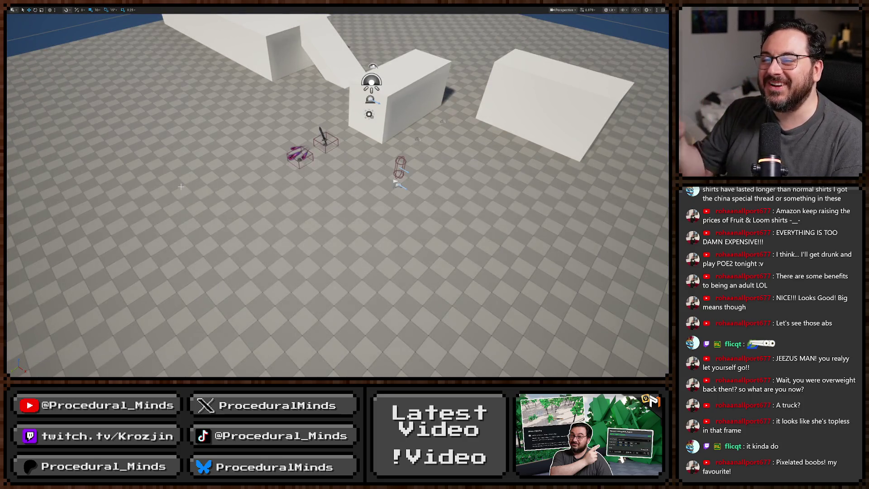
{"action": "key", "text": "alt+Tab"}
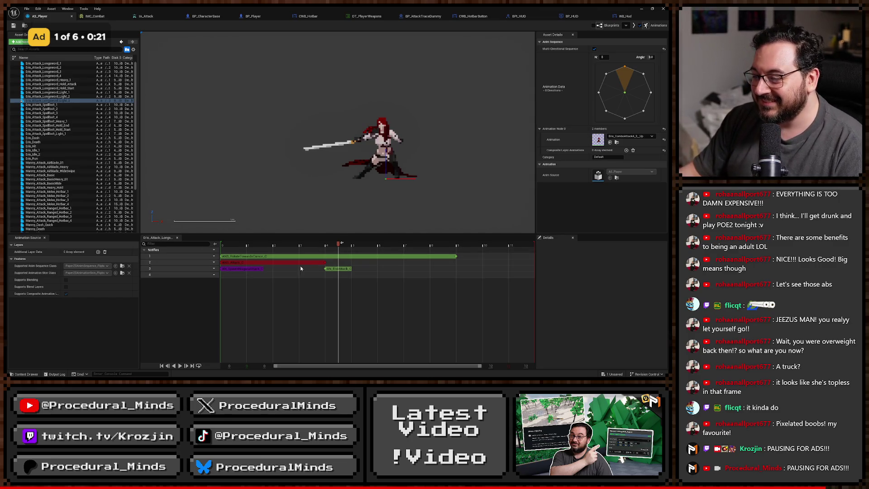
Drag the AN_SpawnNiagaraAttack notify on track 3 to the right so it fires later
{"action": "left_click", "coordinate": [241, 269]}
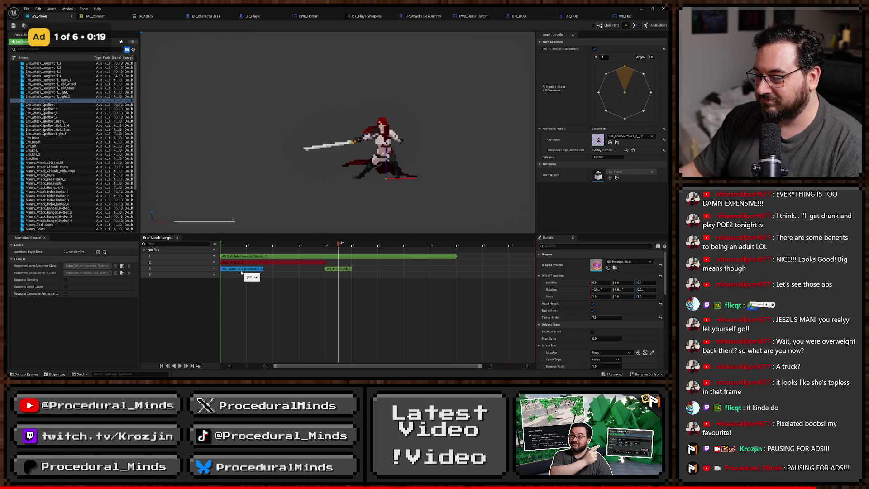
{"action": "left_click_drag", "start_coordinate": [243, 268], "coordinate": [270, 268]}
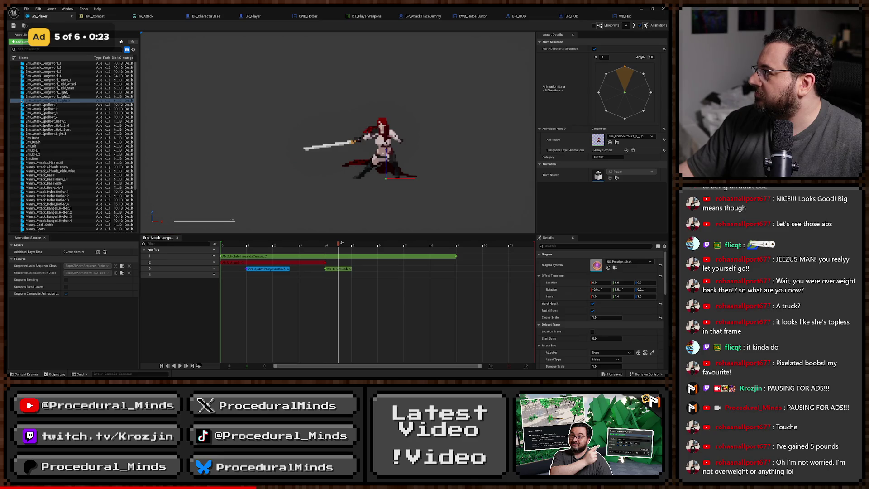
{"action": "key", "text": "alt+Tab"}
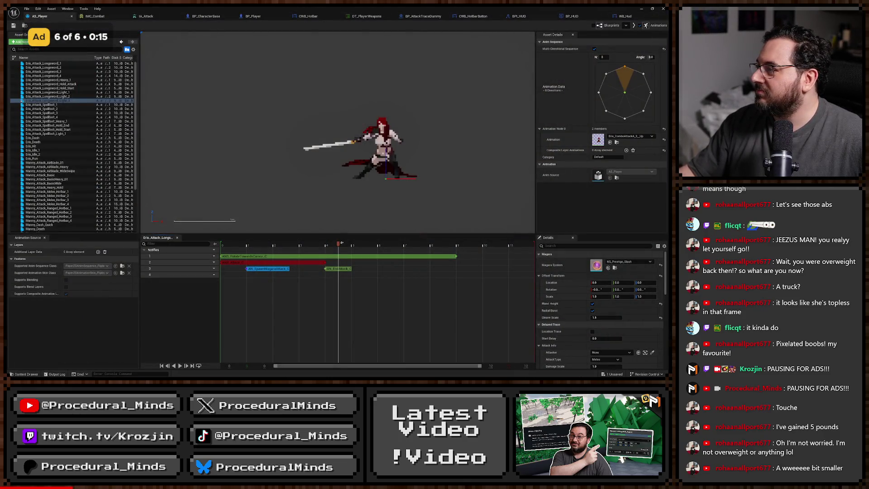
{"action": "left_click", "coordinate": [294, 321]}
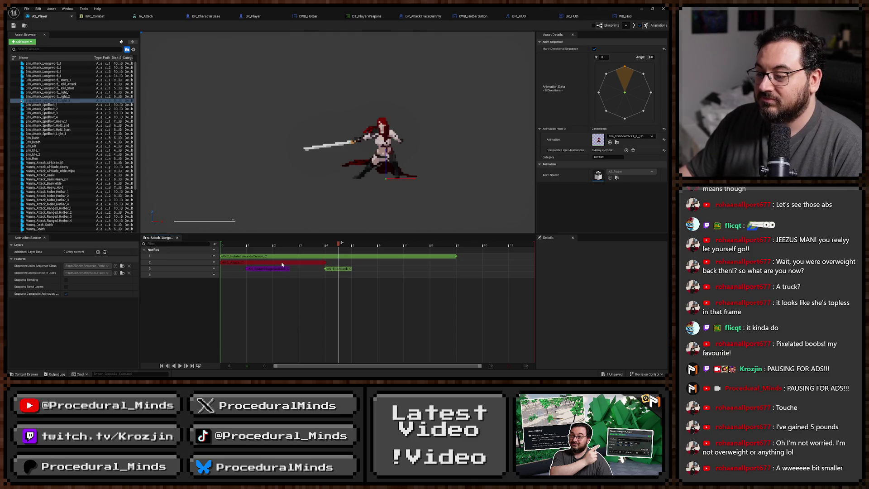
Scrub back through the attack timeline and preview Eris_Attack_Longsword_Light_2
{"action": "mouse_move", "coordinate": [245, 245]}
{"action": "left_mouse_down"}
{"action": "mouse_move", "coordinate": [426, 244]}
{"action": "mouse_move", "coordinate": [235, 233]}
{"action": "mouse_move", "coordinate": [260, 244]}
{"action": "mouse_move", "coordinate": [504, 264]}
{"action": "mouse_move", "coordinate": [285, 254]}
{"action": "mouse_move", "coordinate": [534, 258]}
{"action": "left_mouse_up"}
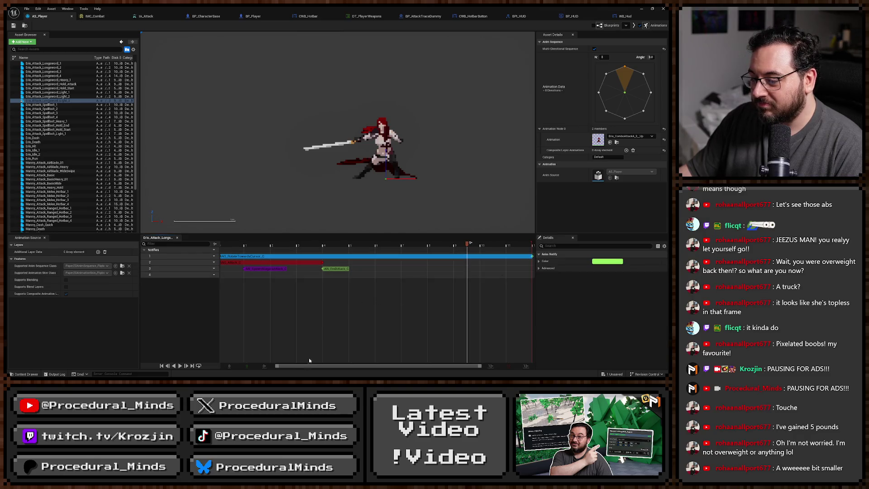
{"action": "left_click_drag", "start_coordinate": [300, 365], "coordinate": [298, 365]}
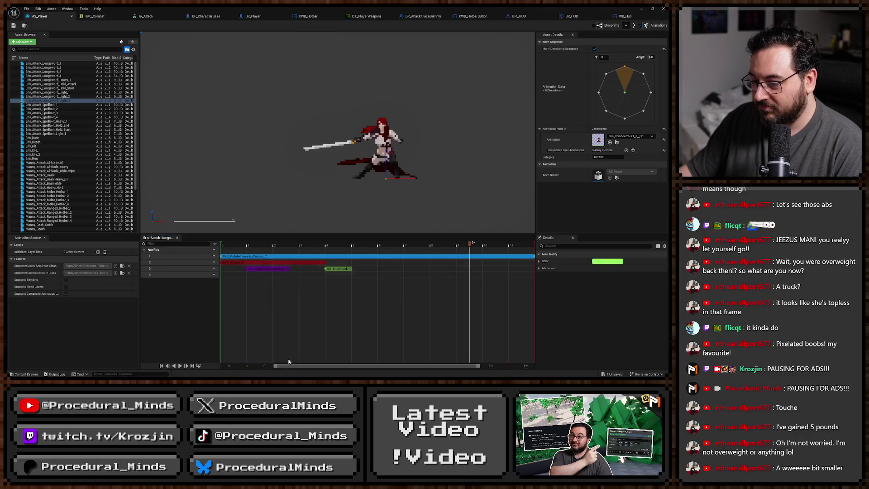
{"action": "left_click", "coordinate": [267, 288]}
{"action": "left_click", "coordinate": [66, 96]}
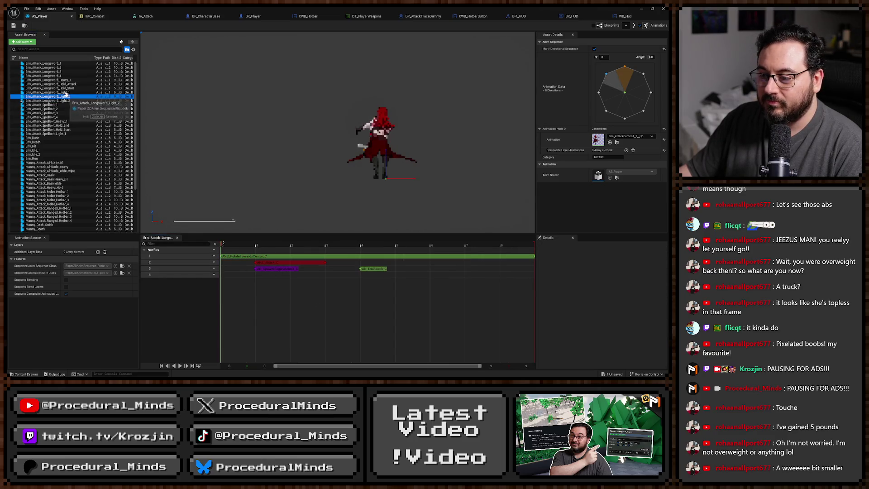
Preview Longsword Light_1 and Light_3, save all changes, and return to the test level
{"action": "key", "text": "Up"}
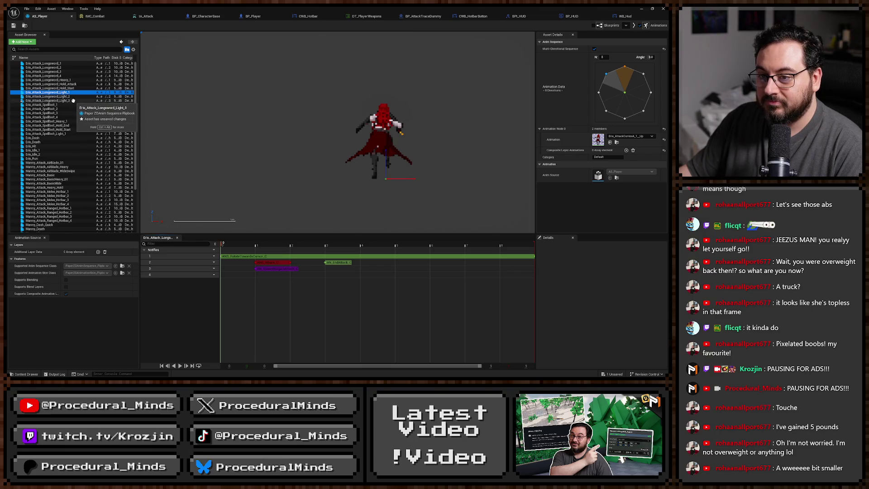
{"action": "left_click", "coordinate": [73, 100]}
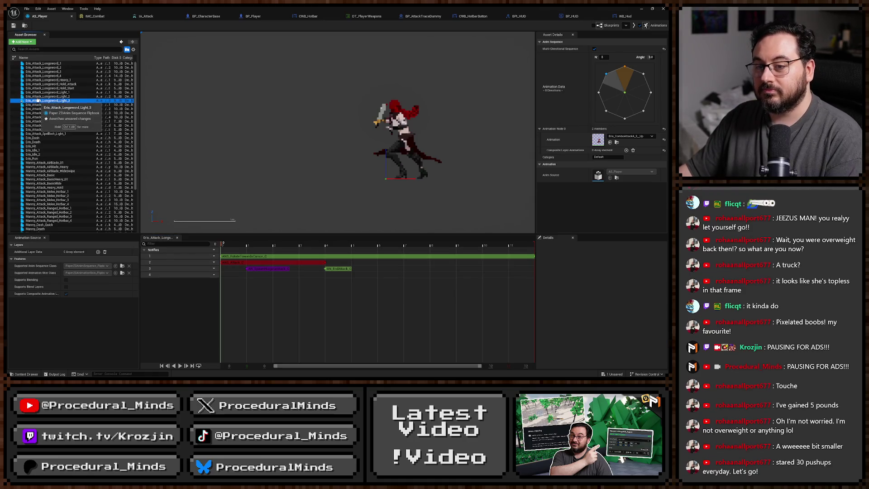
{"action": "key", "text": "ctrl+s"}
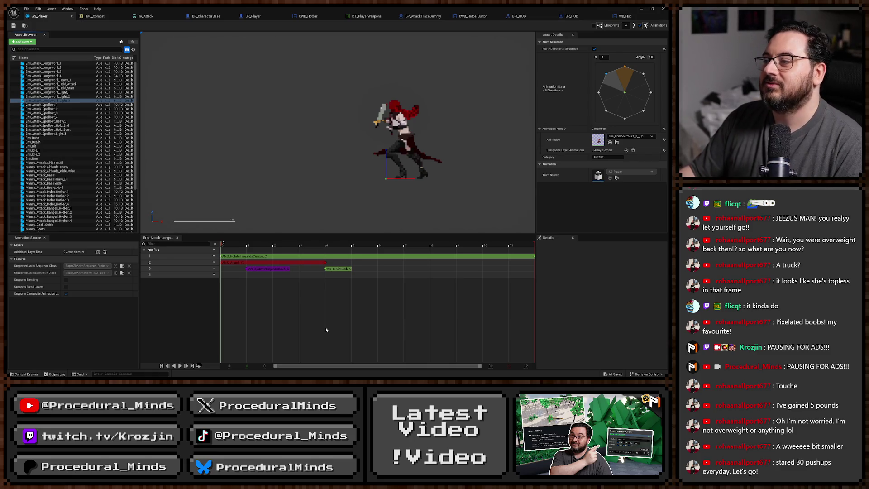
{"action": "key", "text": "alt+Tab"}
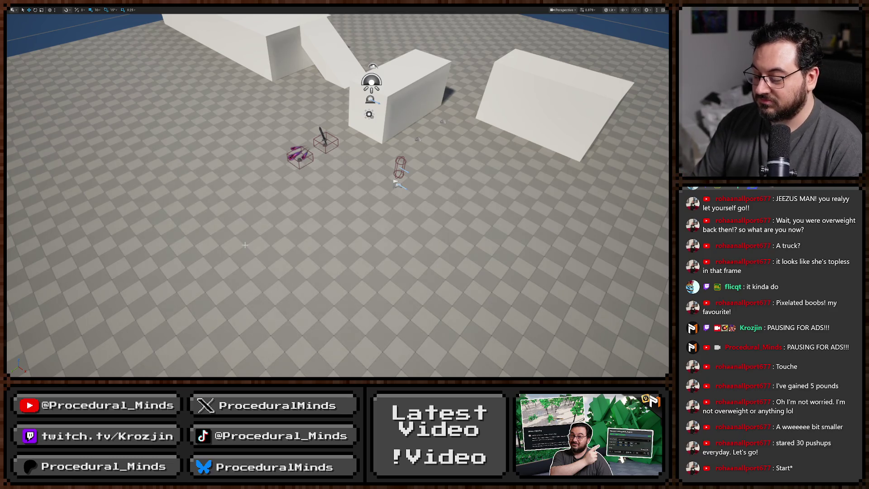
Play the test level once more, firing a basic attack and the area ring ability, then stop
{"action": "key", "text": "F11"}
{"action": "key", "text": "F11"}
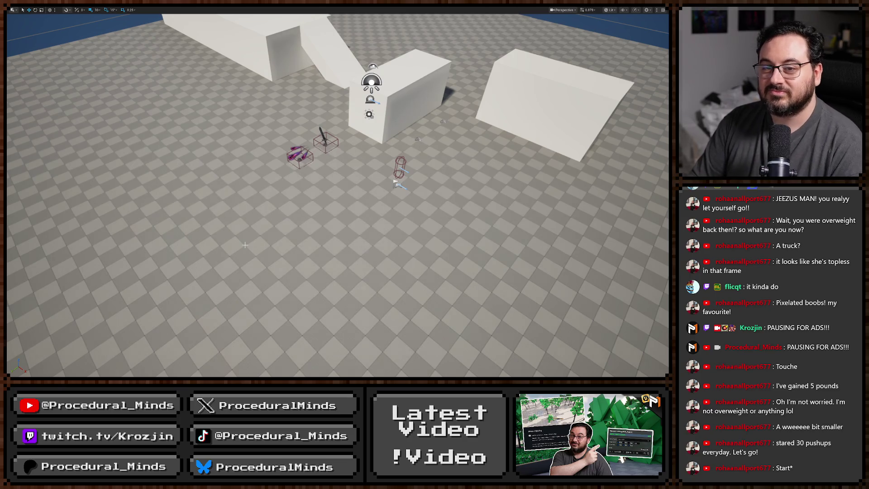
{"action": "key", "text": "alt+p"}
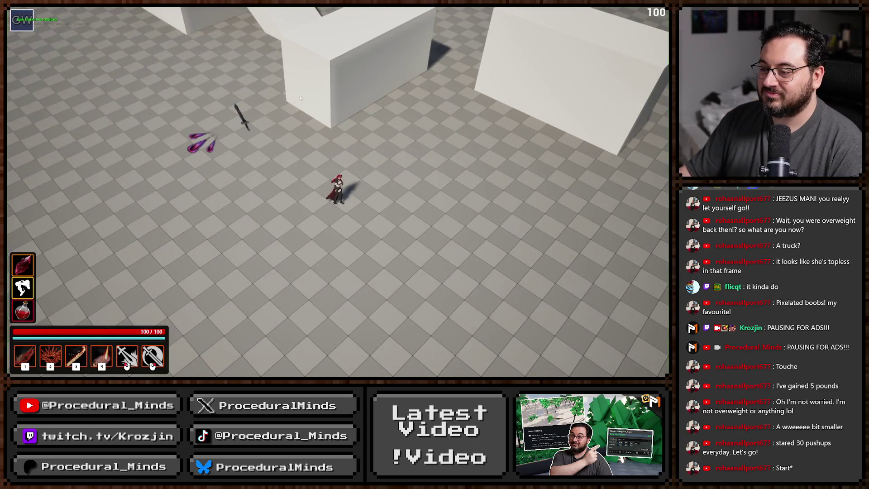
{"action": "left_click", "coordinate": [157, 179]}
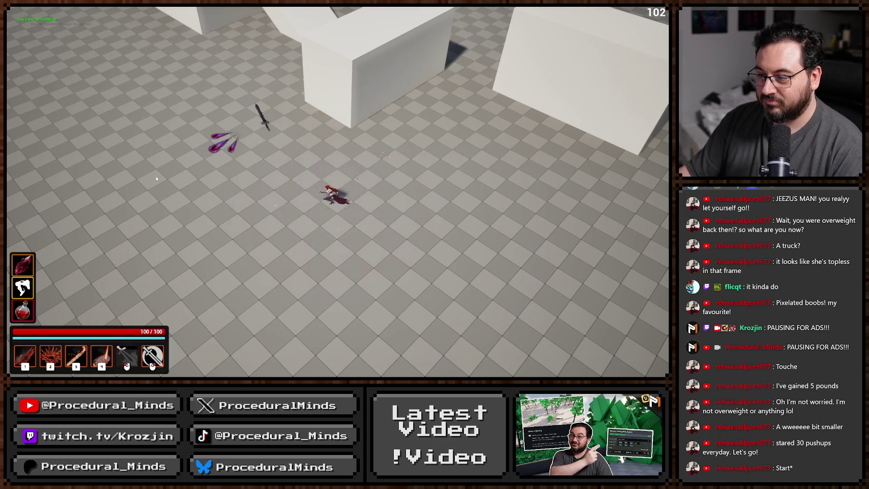
{"action": "key", "text": "2"}
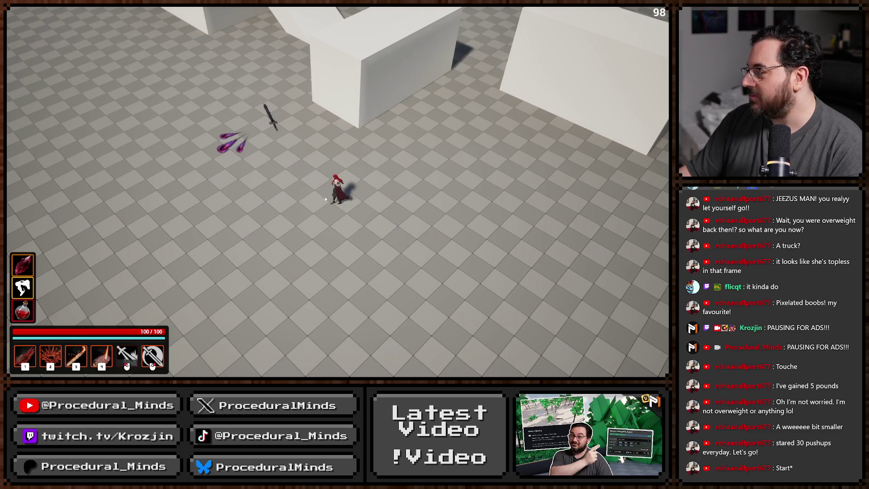
{"action": "key", "text": "Escape"}
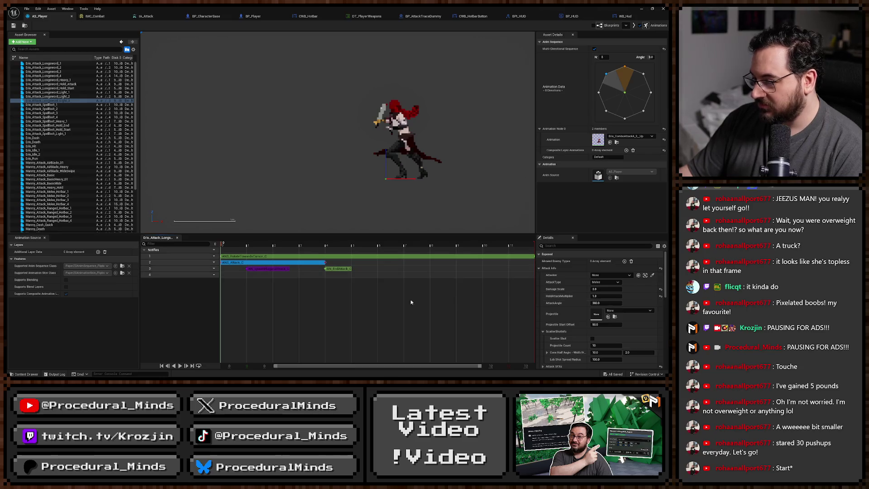
Set the AN_SpawnNiagaraAttack notify's Offset Transform Scale X and Y to 1.3
{"action": "left_click", "coordinate": [267, 269]}
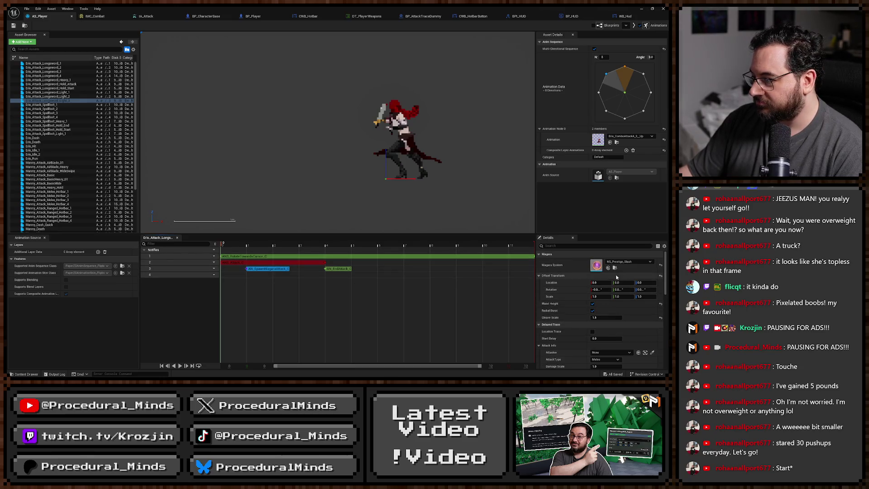
{"action": "left_click", "coordinate": [603, 297]}
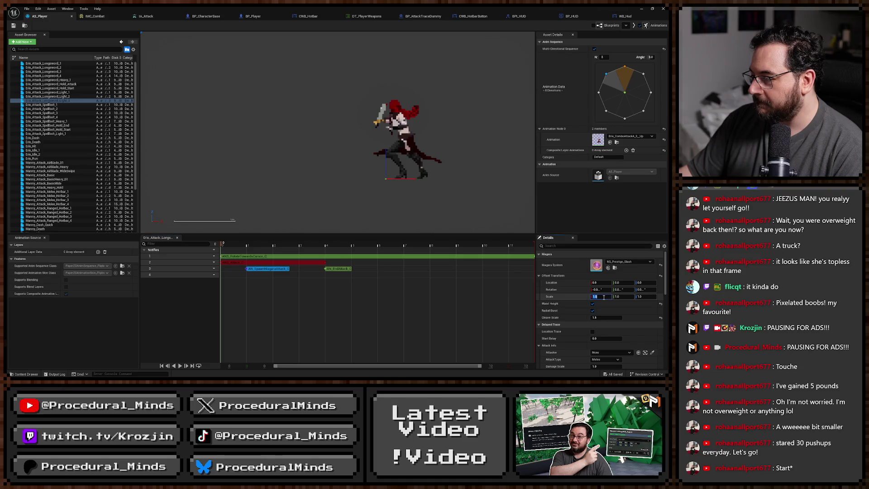
{"action": "type", "text": ".3"}
{"action": "key", "text": "Tab"}
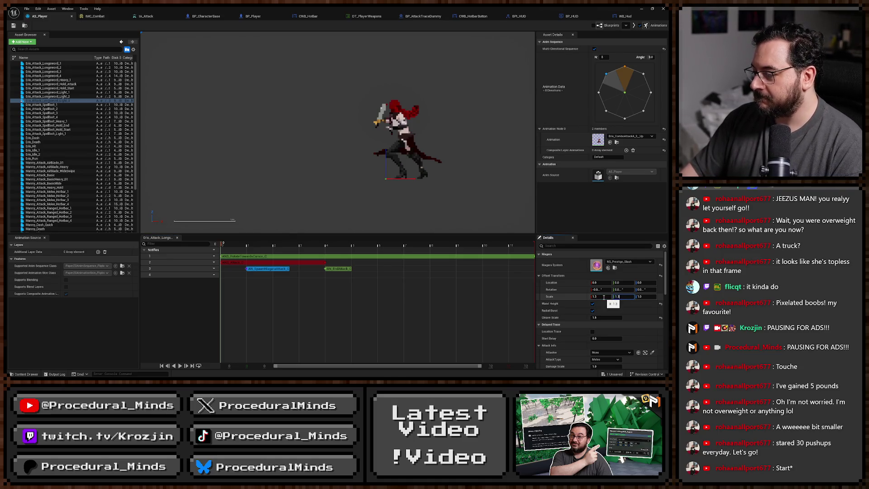
{"action": "key", "text": "Tab"}
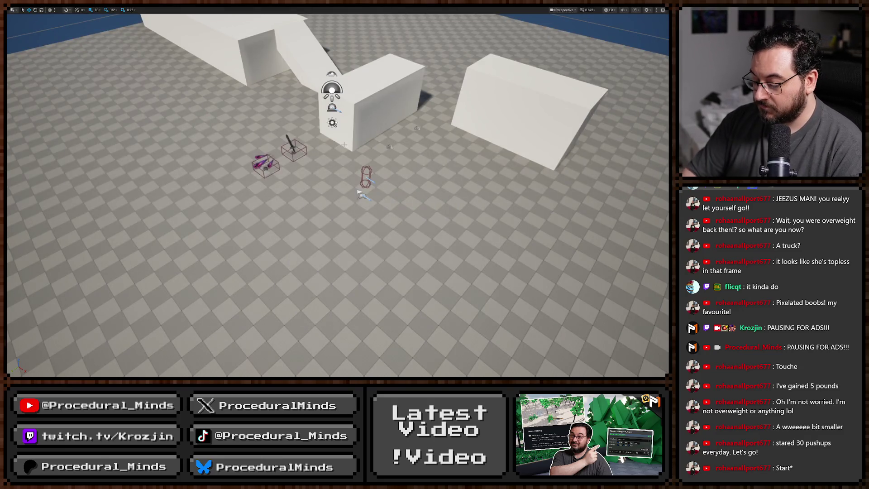
Play-test abilities 1 and 2 and repeated fire slash attacks to check the larger slash, then stop
{"action": "key", "text": "alt+p"}
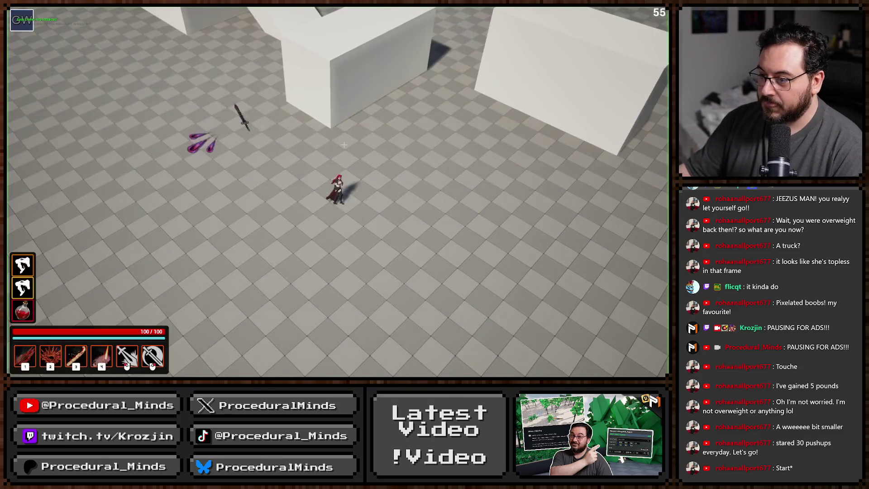
{"action": "key", "text": "2"}
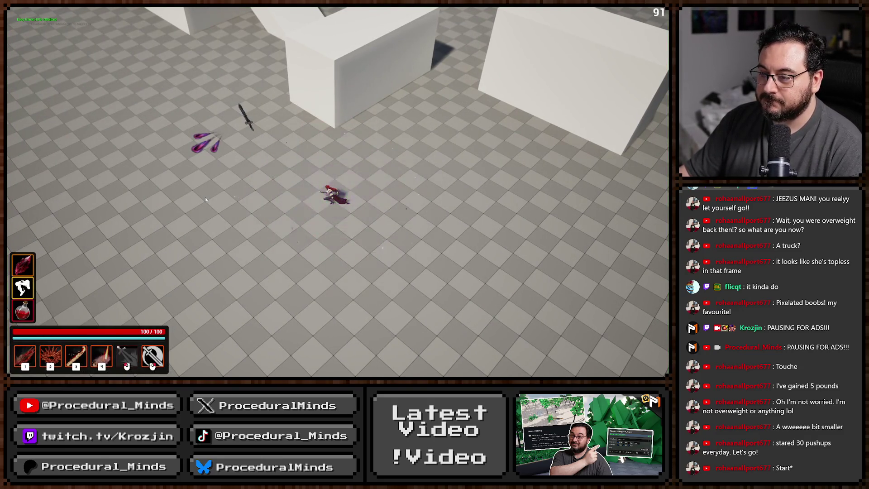
{"action": "key", "text": "1"}
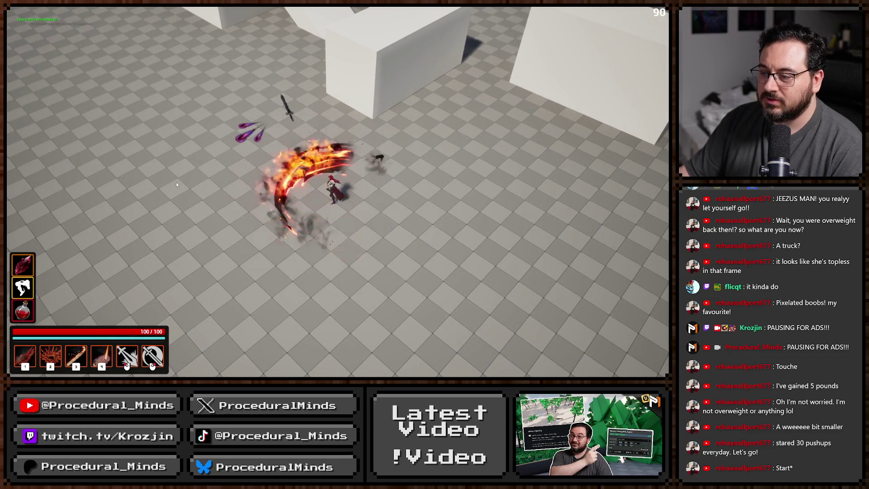
{"action": "left_click", "coordinate": [176, 184]}
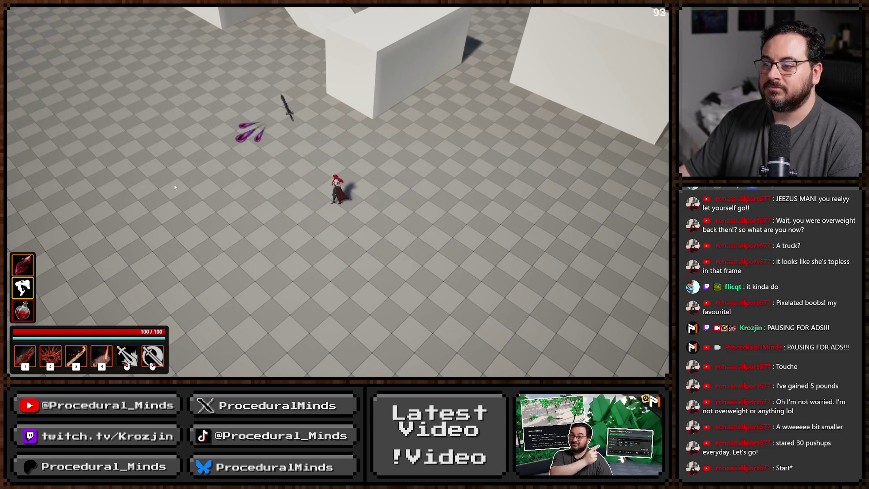
{"action": "left_click", "coordinate": [175, 187]}
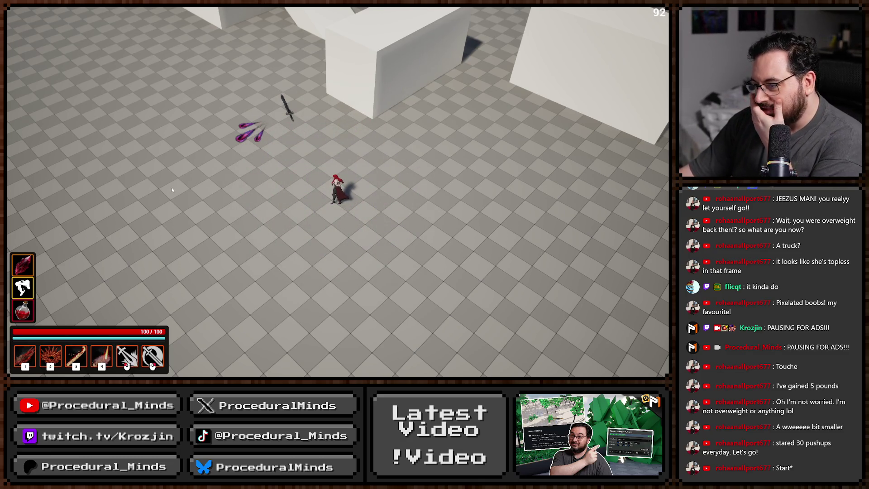
{"action": "left_click", "coordinate": [171, 188]}
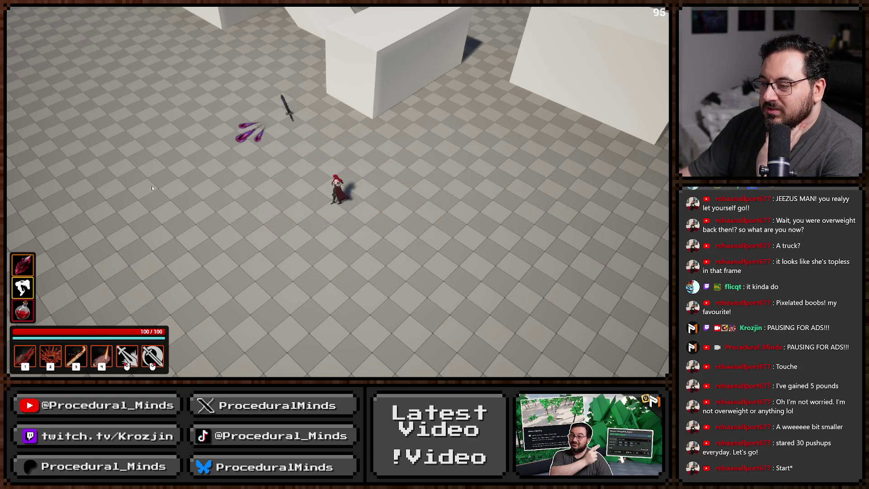
{"action": "left_click", "coordinate": [152, 187]}
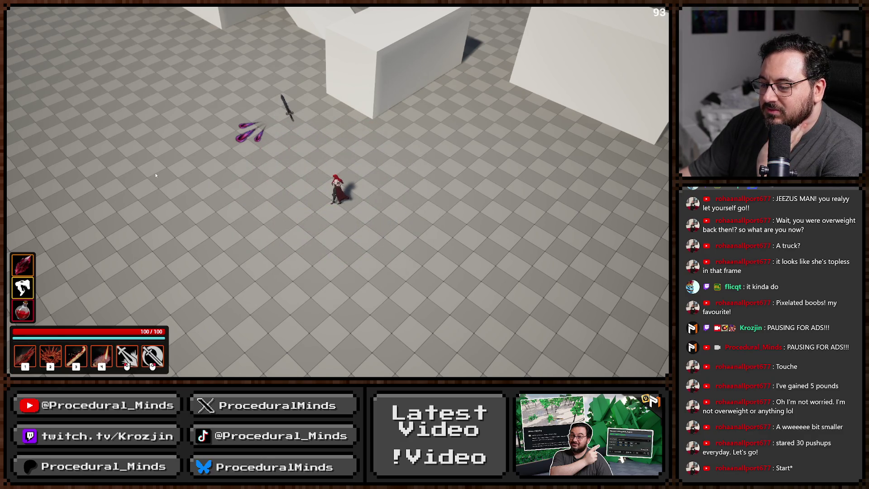
{"action": "left_click", "coordinate": [154, 173]}
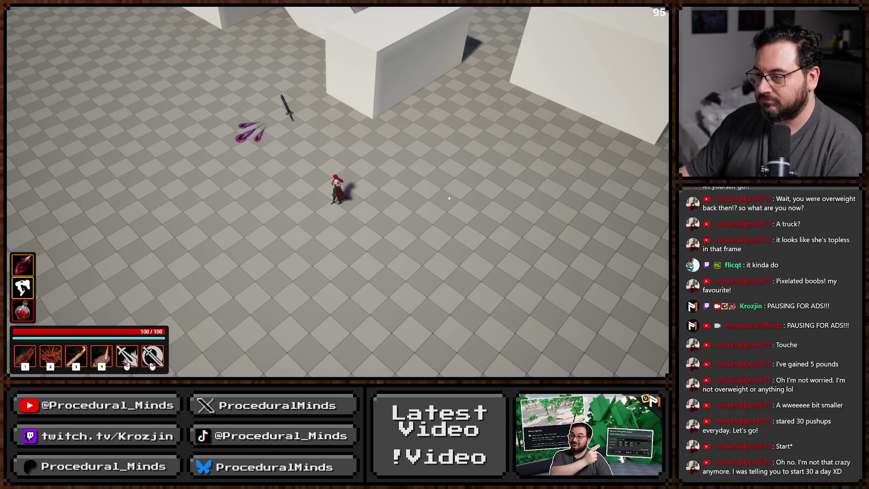
{"action": "key", "text": "Escape"}
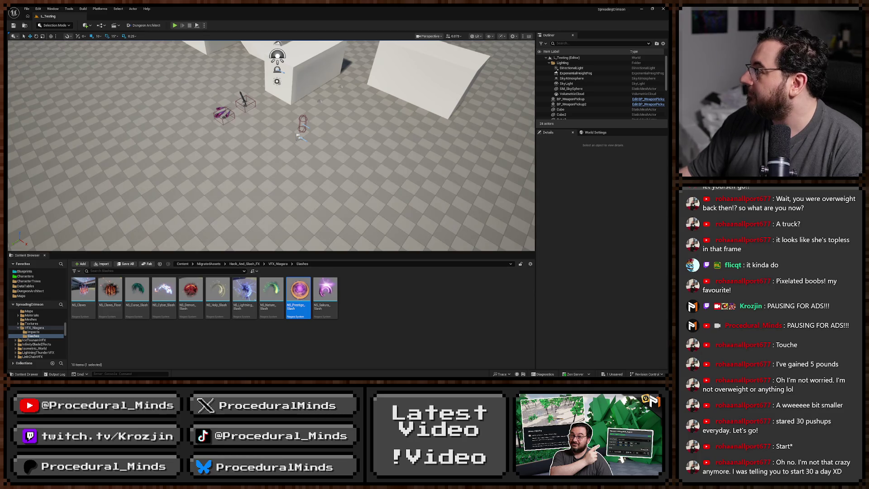
Uncheck Hidden in Game on the BP_AttackTraceDummy Capsule component
{"action": "key", "text": "alt+Tab"}
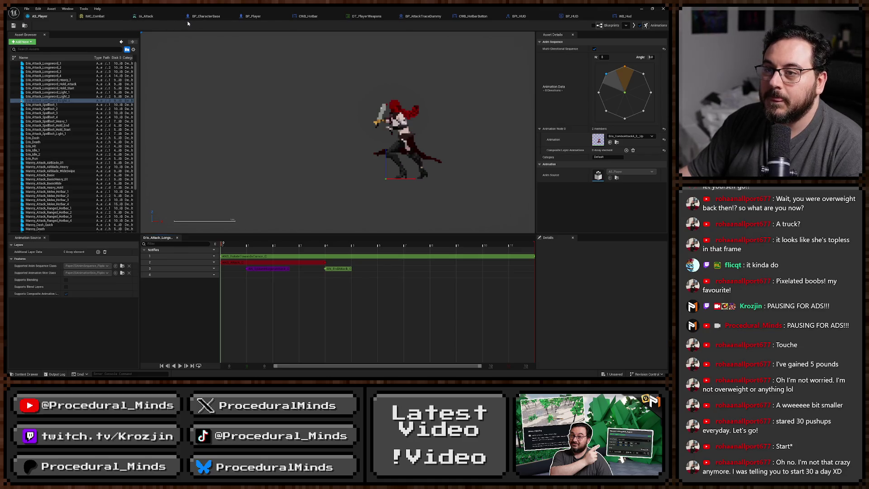
{"action": "left_click", "coordinate": [423, 16]}
{"action": "left_click", "coordinate": [31, 63]}
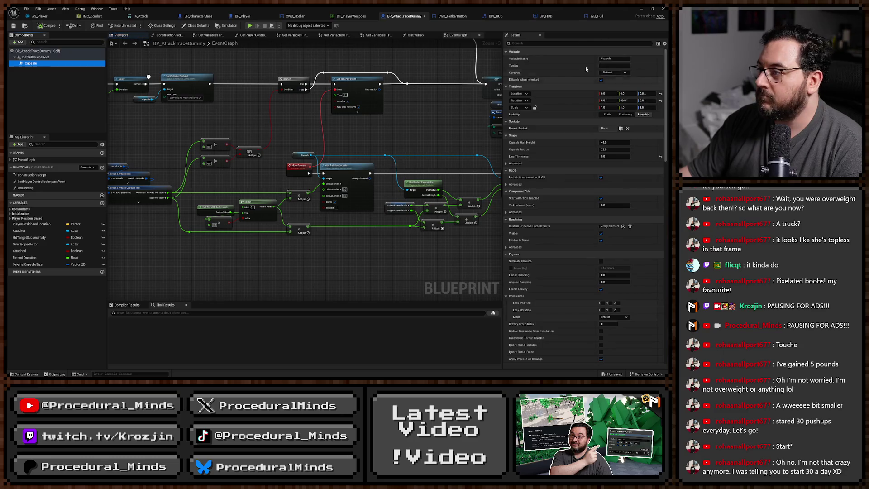
{"action": "type", "text": "hid"}
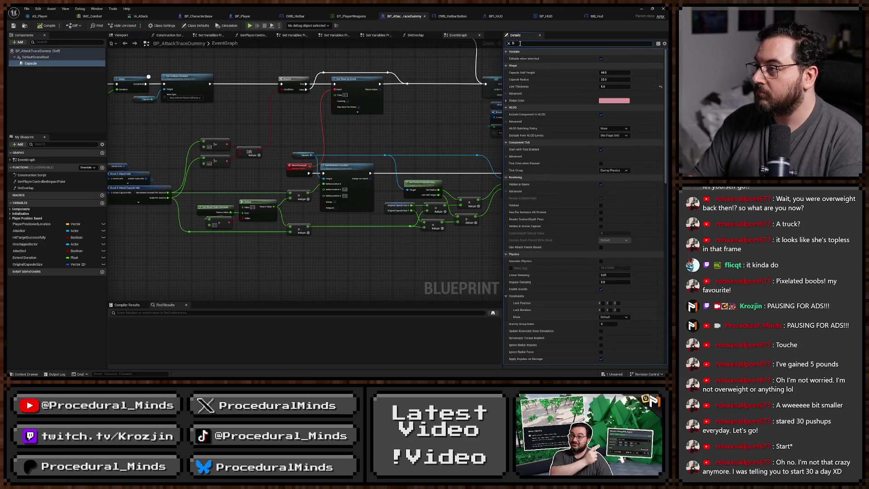
{"action": "left_click", "coordinate": [603, 59]}
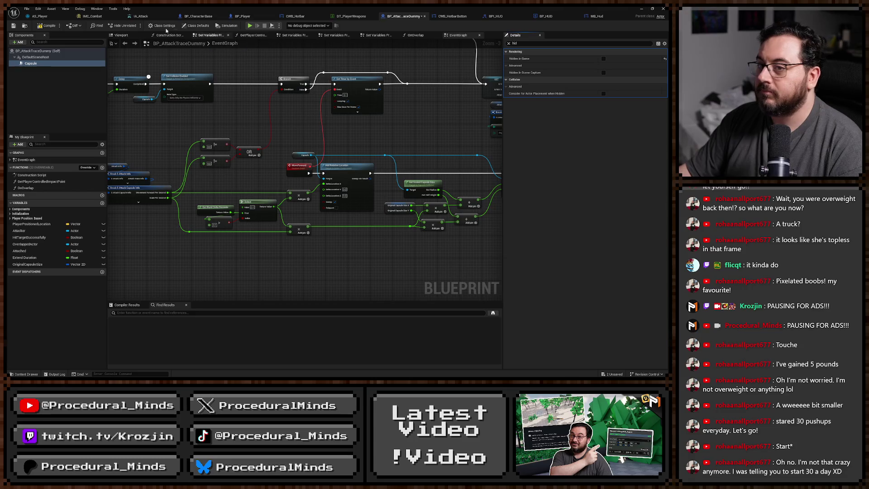
Change the ANS_Attack notify's AttackTraceInfo StartOffset from 50 to 0
{"action": "left_click", "coordinate": [39, 16]}
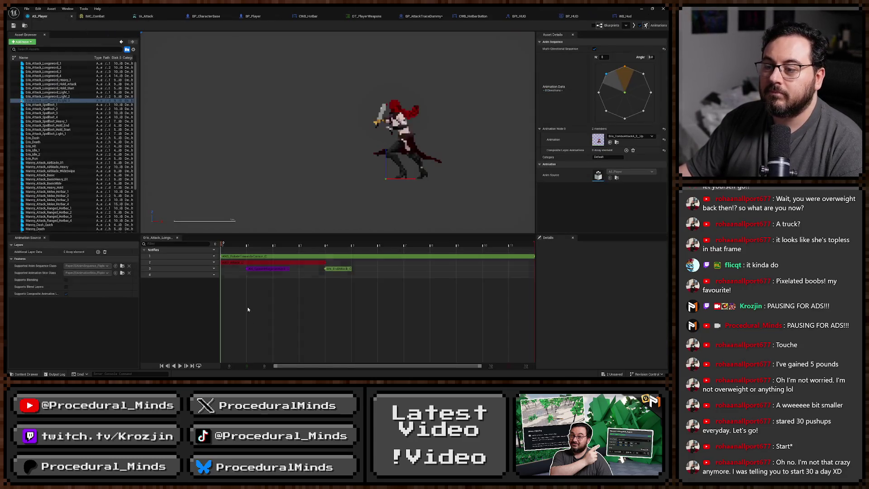
{"action": "left_click", "coordinate": [266, 263]}
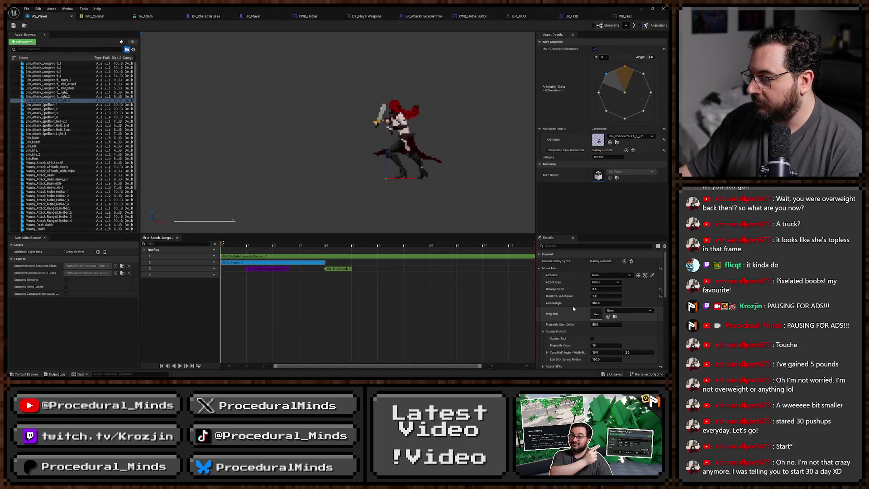
{"action": "scroll", "coordinate": [573, 311], "scroll_direction": "down", "scroll_amount": 2}
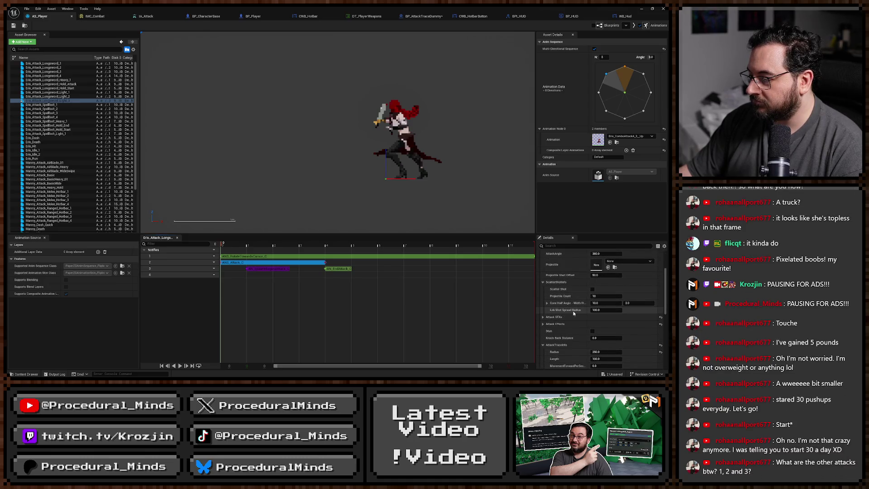
{"action": "scroll", "coordinate": [572, 313], "scroll_direction": "down", "scroll_amount": 2}
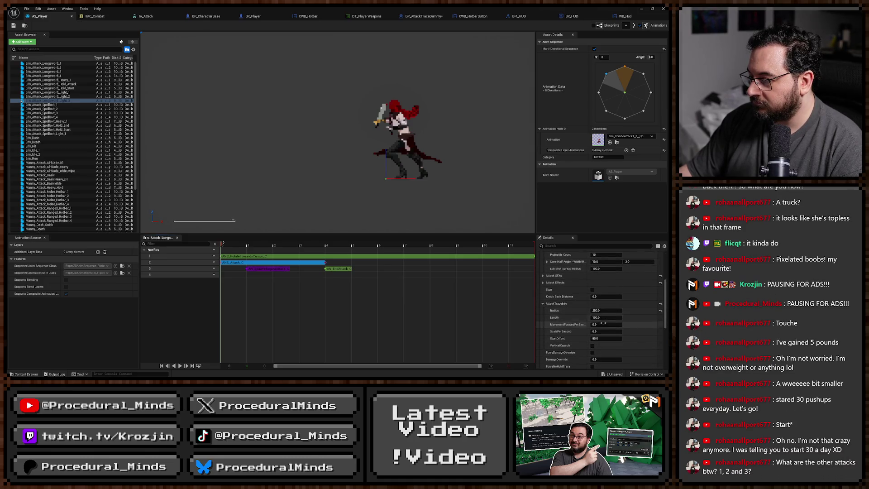
{"action": "left_click", "coordinate": [604, 338]}
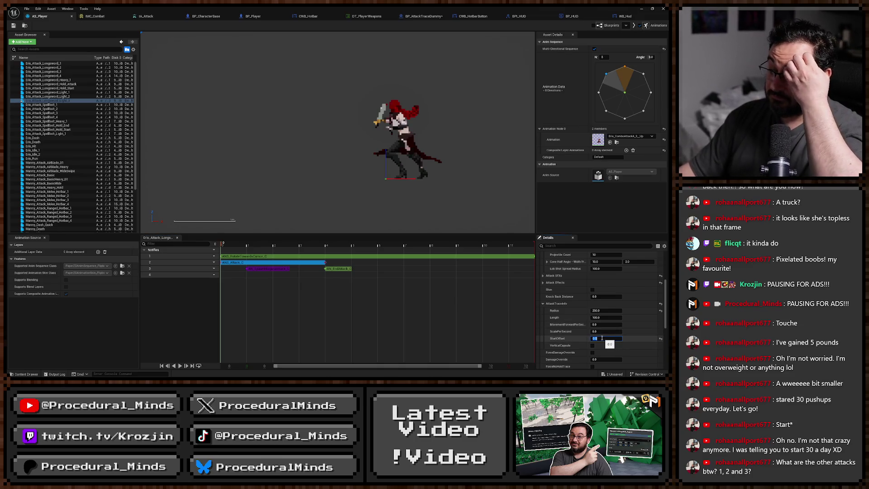
{"action": "left_click", "coordinate": [610, 310]}
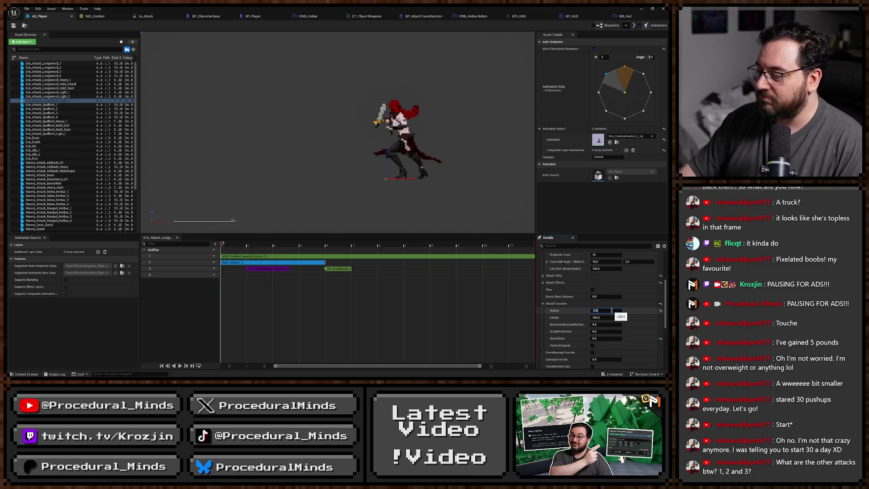
Play-test the basic attack and purple area attack to check the trace, then stop
{"action": "key", "text": "super+Down"}
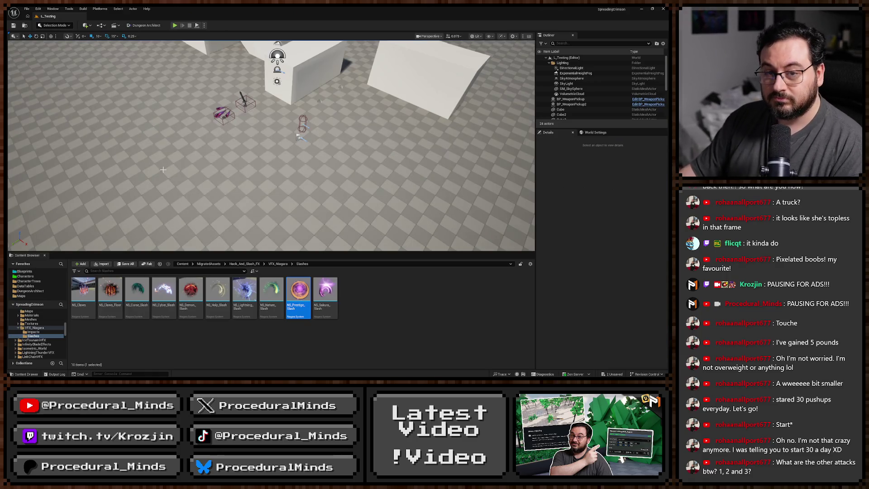
{"action": "key", "text": "alt+p"}
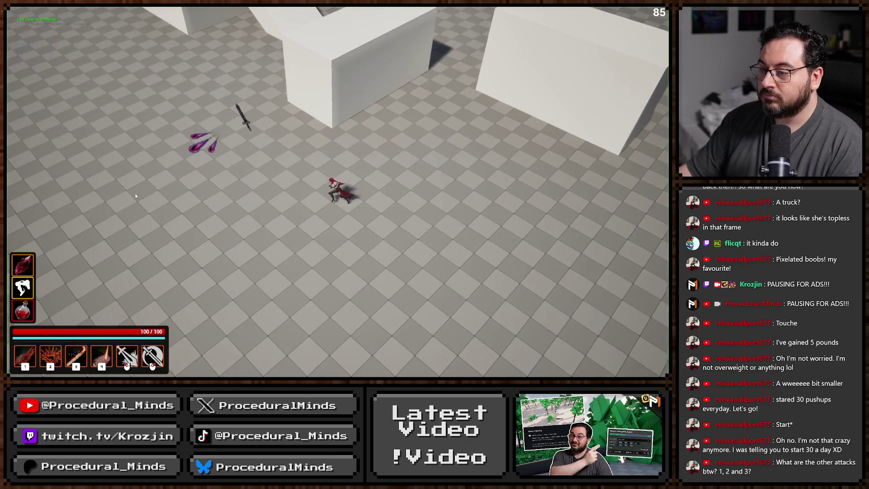
{"action": "key", "text": "2"}
{"action": "left_click", "coordinate": [134, 190]}
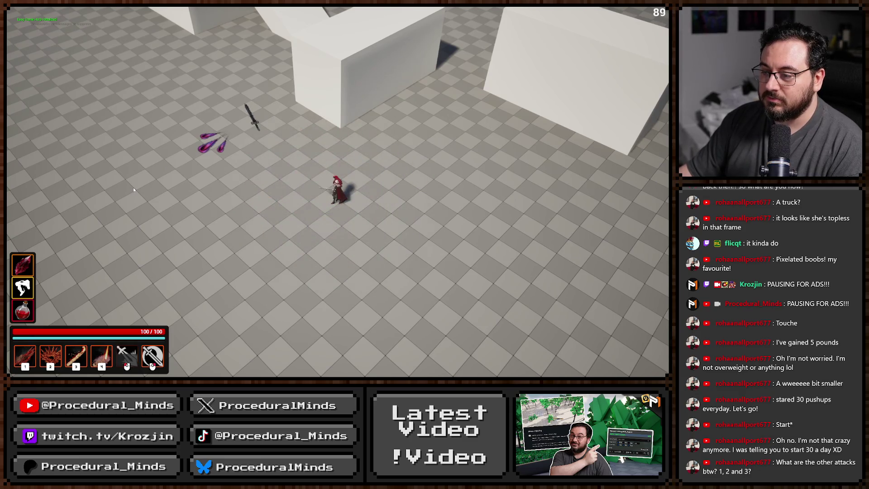
{"action": "left_click", "coordinate": [148, 180]}
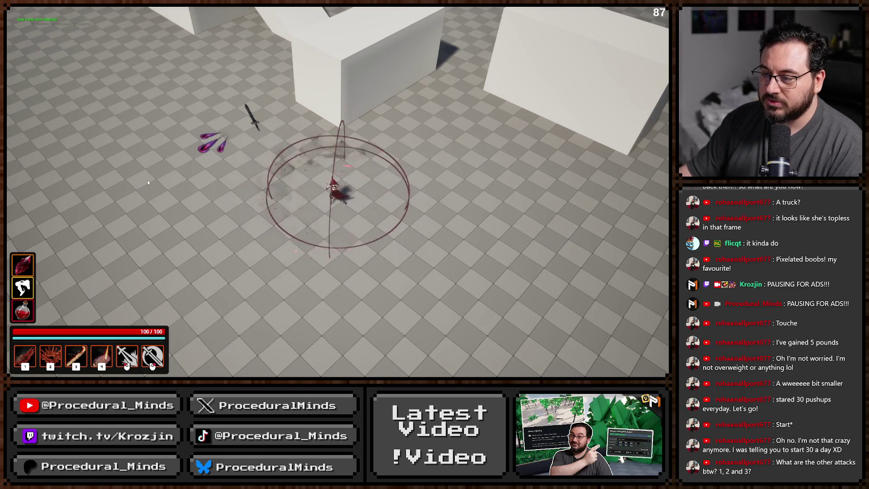
{"action": "key", "text": "Escape"}
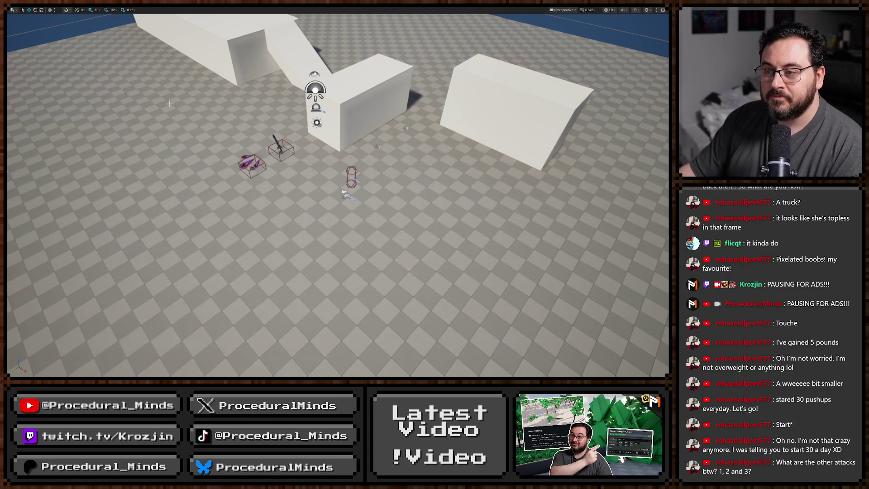
Run a second play session with the slash and purple vortex attacks
{"action": "key", "text": "alt+p"}
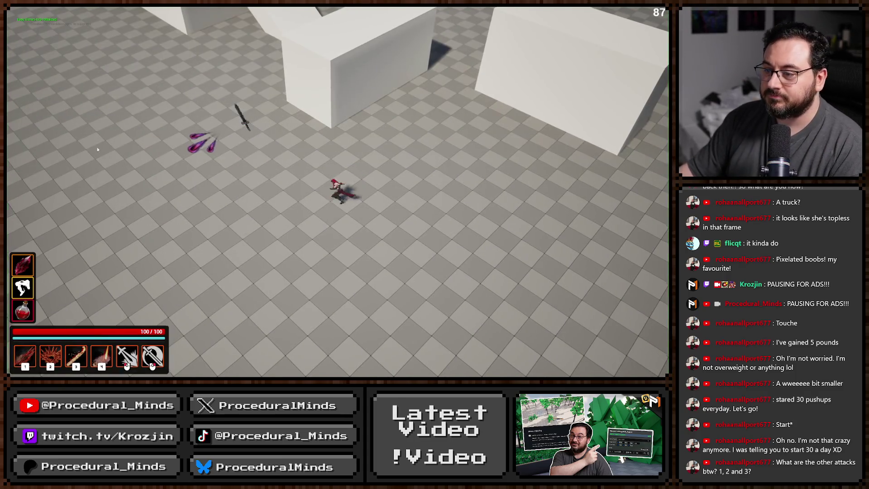
{"action": "left_click", "coordinate": [97, 146]}
{"action": "left_click", "coordinate": [98, 146]}
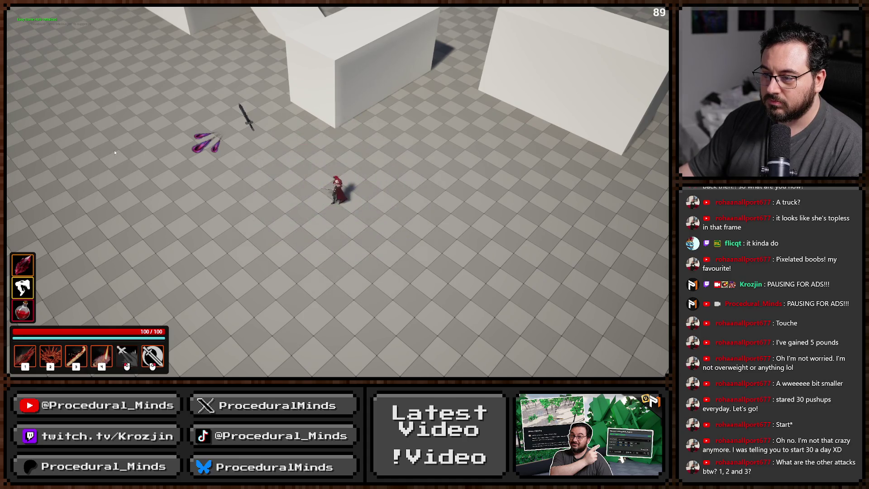
{"action": "key", "text": "Escape"}
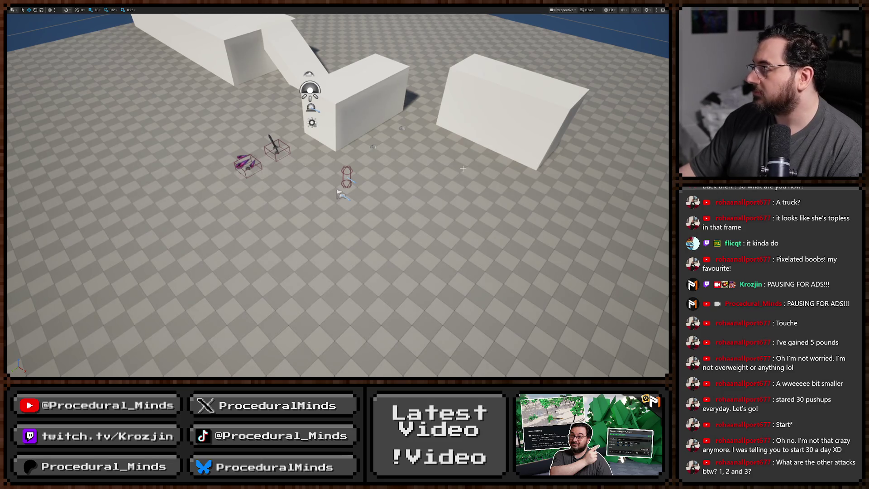
Run a third session with the fiery slash and red circular attack, then relaunch play
{"action": "key", "text": "alt+p"}
{"action": "left_click", "coordinate": [198, 174]}
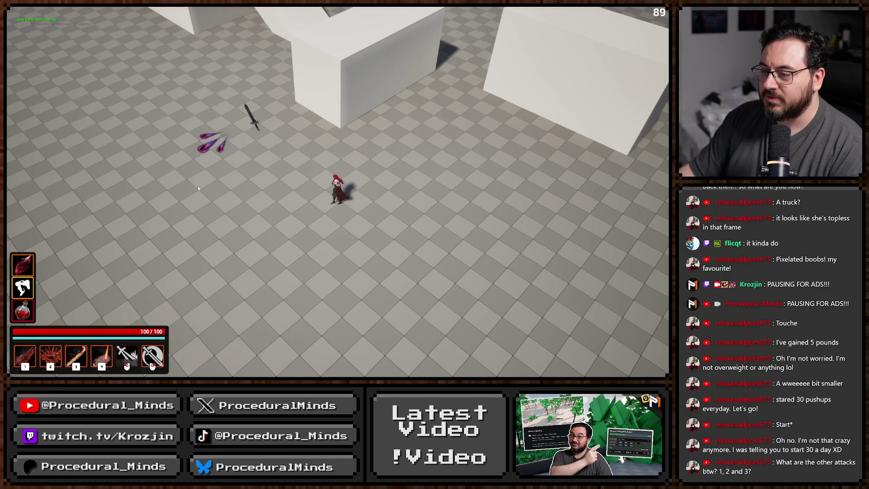
{"action": "left_click", "coordinate": [198, 186]}
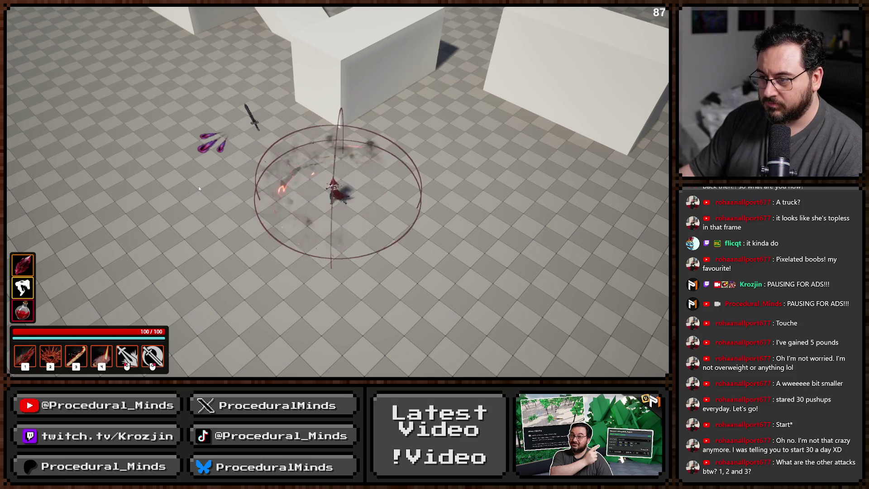
{"action": "key", "text": "Escape"}
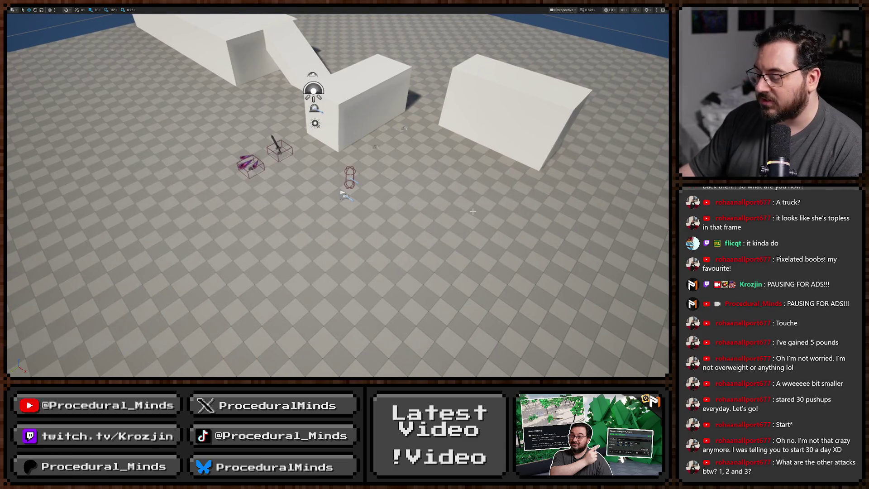
{"action": "key", "text": "alt+p"}
Fire the red fire slash, gold-and-purple swirl and dark smoke slash, moving left and right, then stop
{"action": "left_click", "coordinate": [153, 170]}
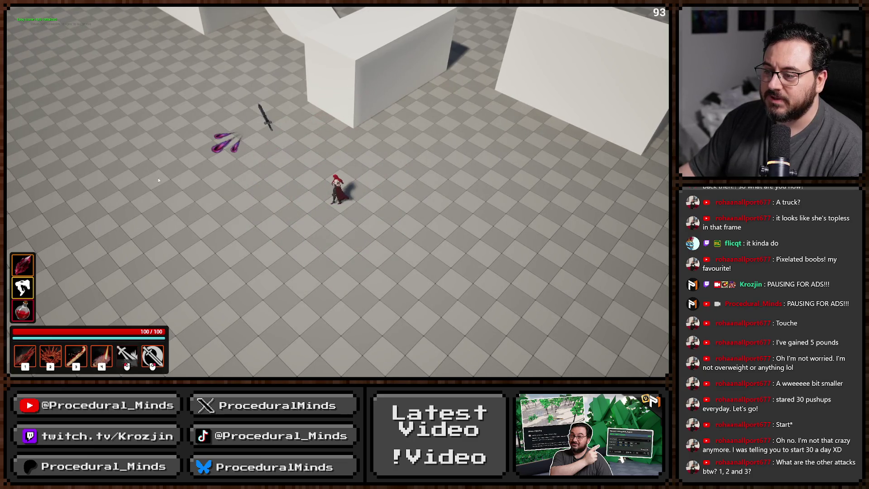
{"action": "key", "text": "2"}
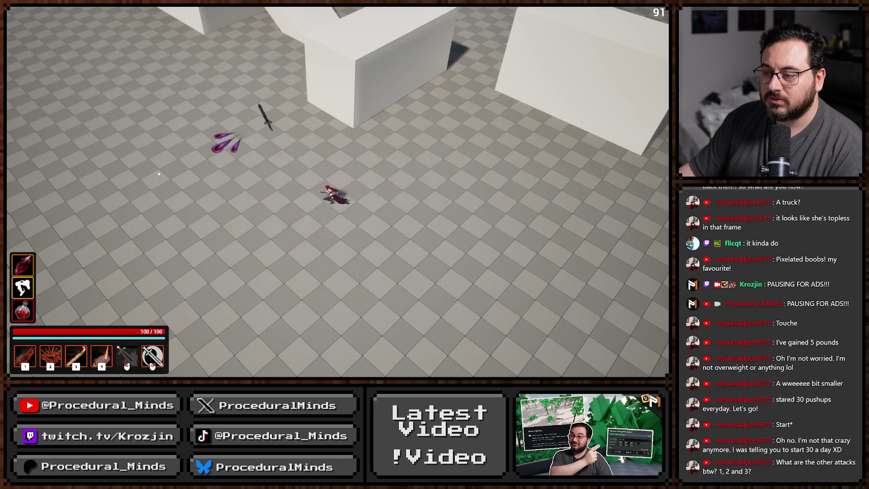
{"action": "left_click", "coordinate": [158, 173]}
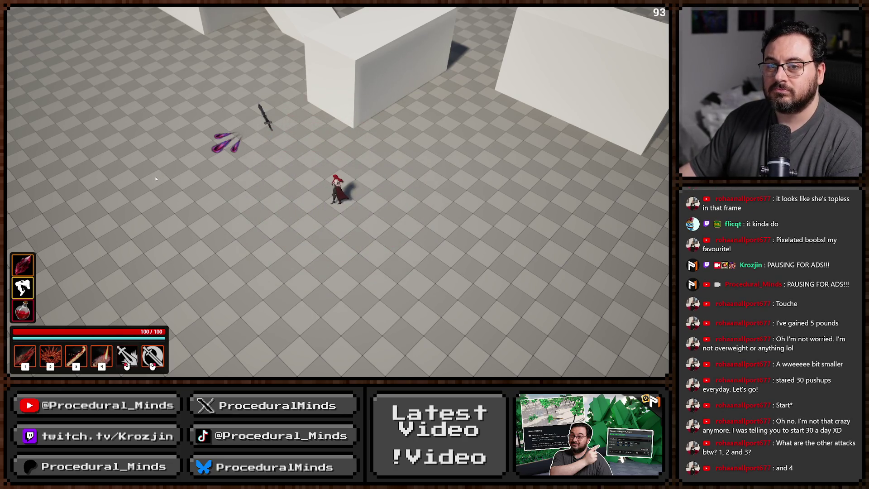
{"action": "key", "text": "d"}
{"action": "key", "text": "a"}
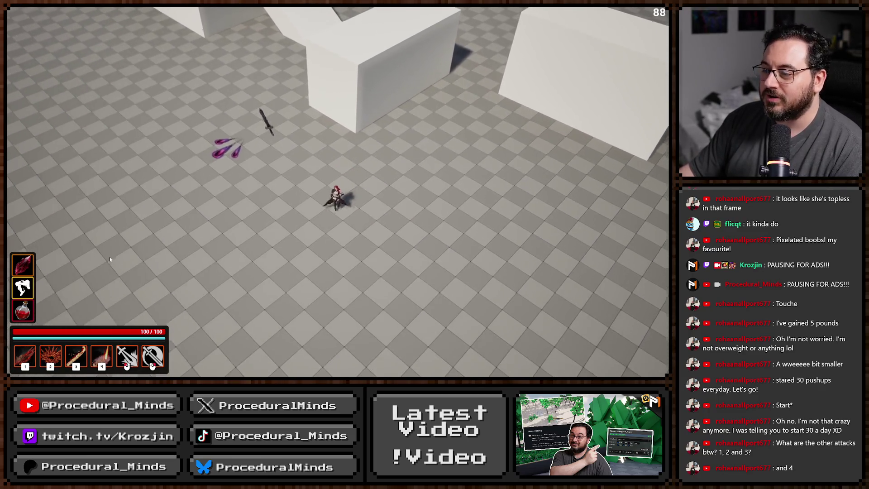
{"action": "left_click", "coordinate": [149, 208]}
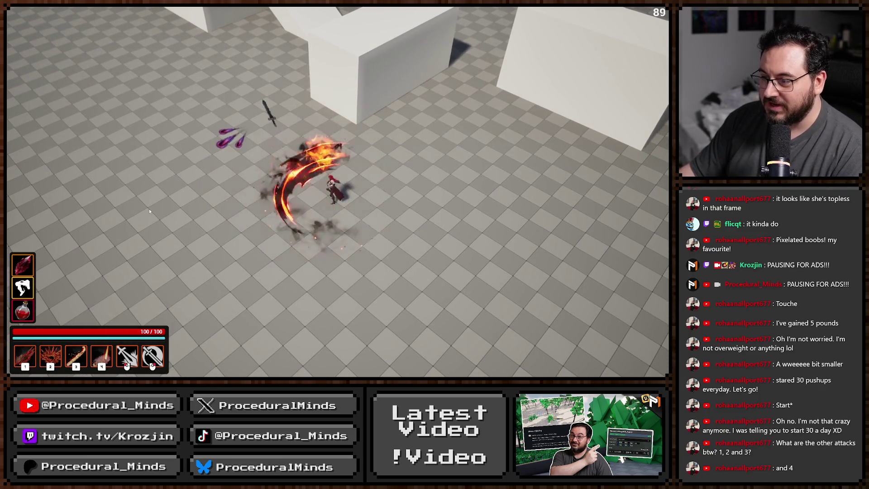
{"action": "left_click", "coordinate": [229, 263]}
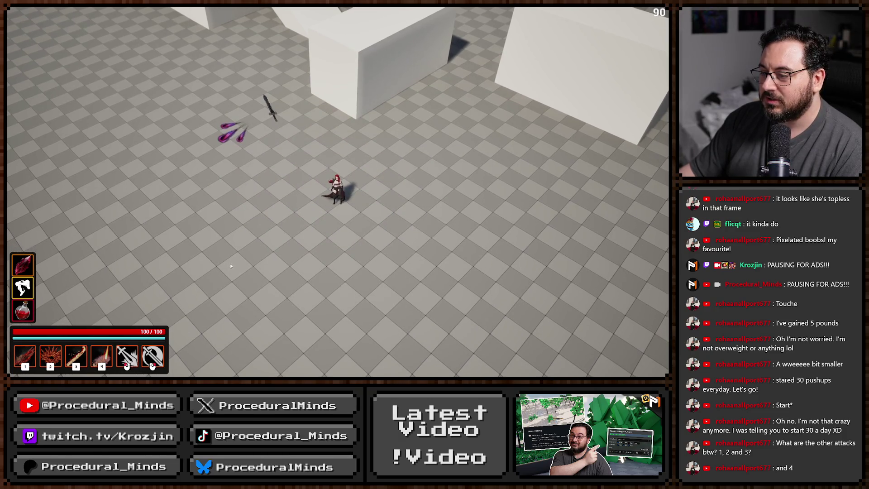
{"action": "left_click", "coordinate": [183, 236]}
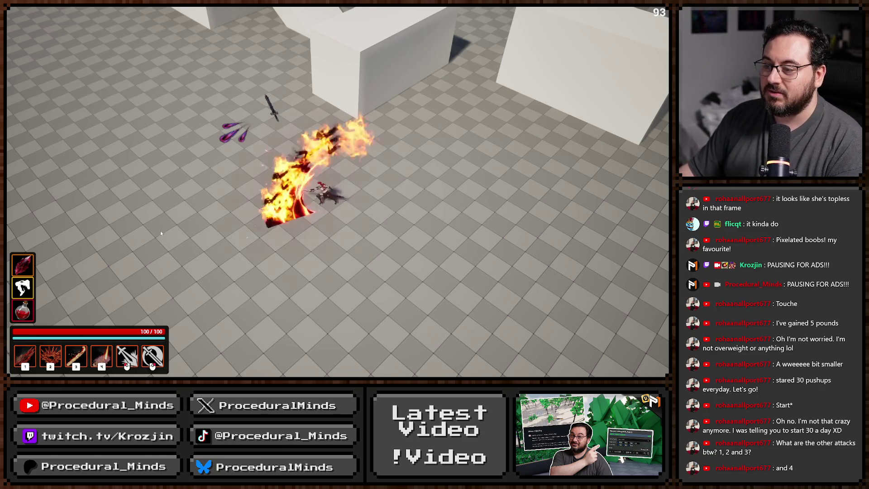
{"action": "key", "text": "Escape"}
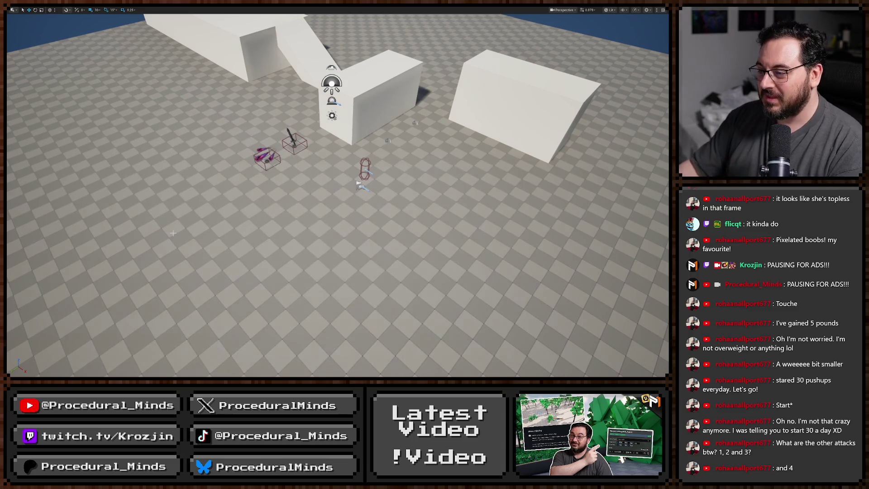
Start a play session and try the slash, spin attack and purple circular slash
{"action": "left_click", "coordinate": [216, 237]}
{"action": "key", "text": "alt+p"}
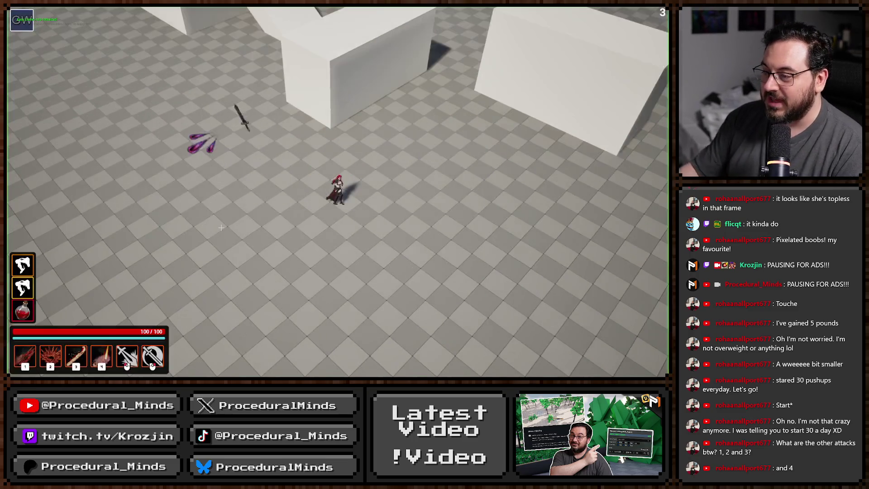
{"action": "left_click", "coordinate": [205, 219]}
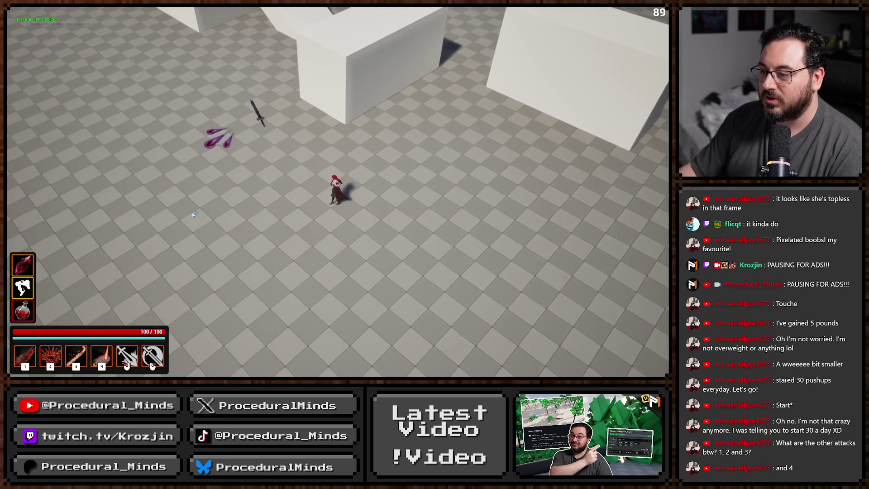
{"action": "left_click", "coordinate": [192, 212]}
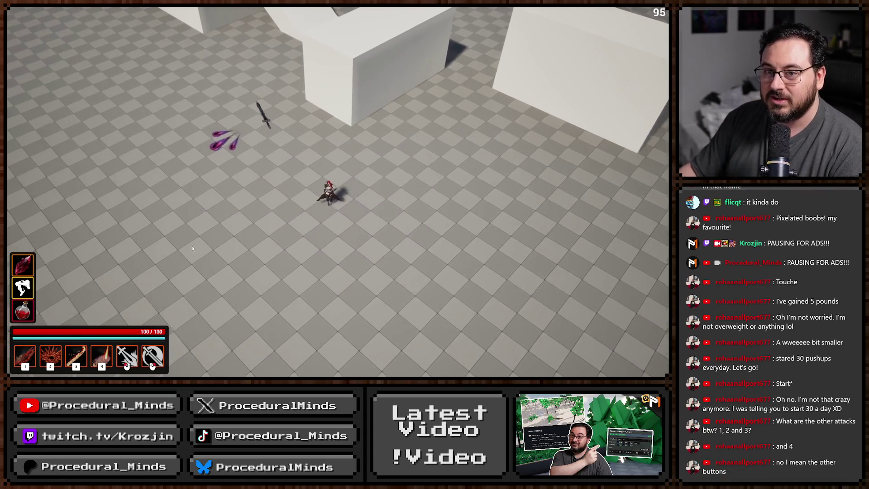
{"action": "right_click", "coordinate": [194, 226]}
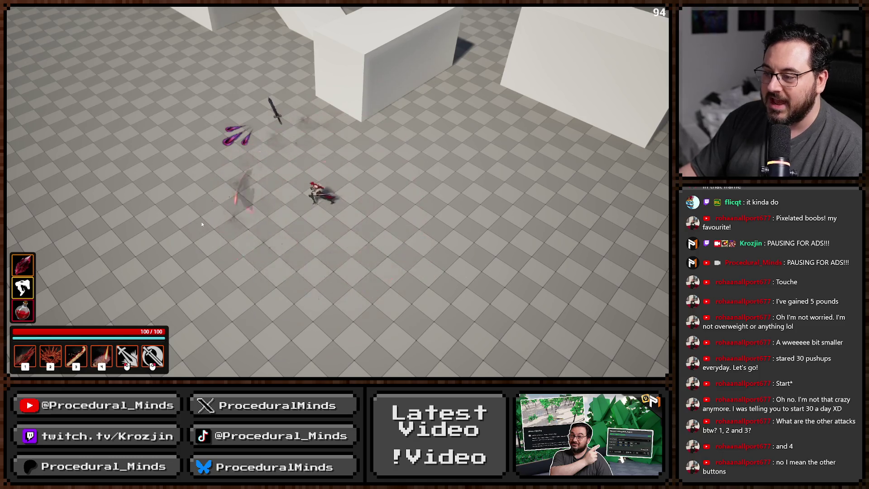
Cast abilities 1–4: fiery burst, red spike eruption, red beam and fiery slash line
{"action": "left_click", "coordinate": [213, 194]}
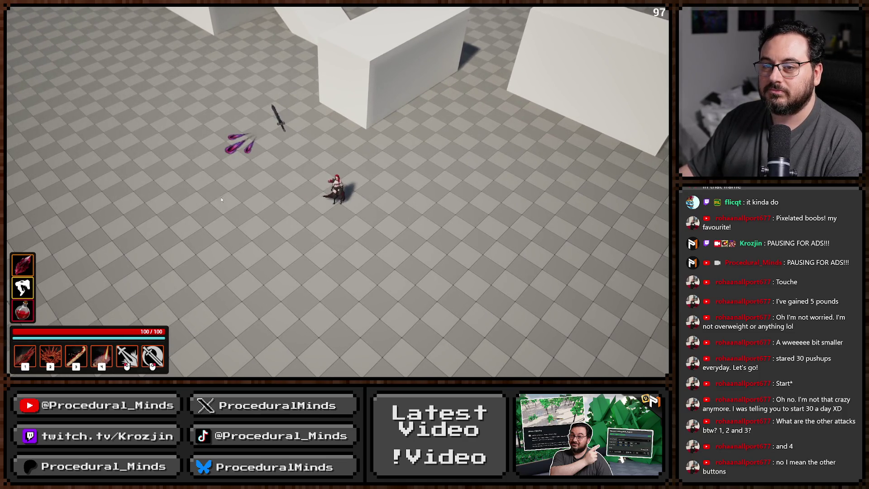
{"action": "key", "text": "2"}
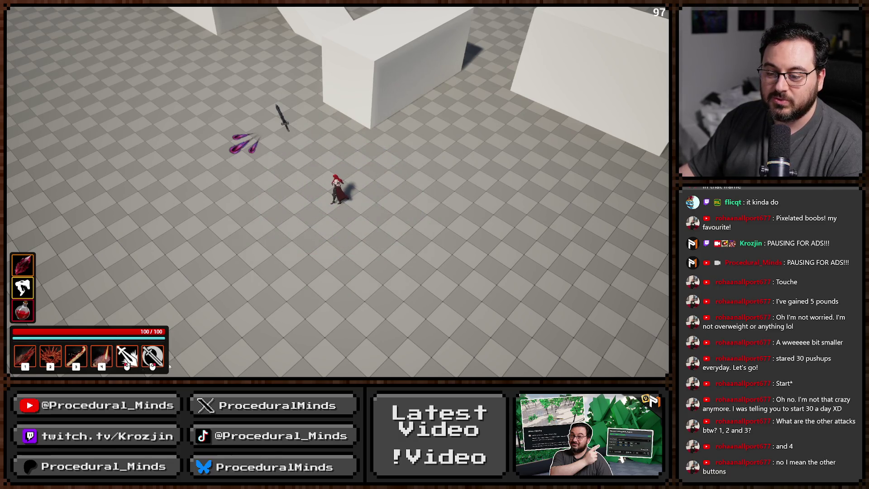
{"action": "key", "text": "1"}
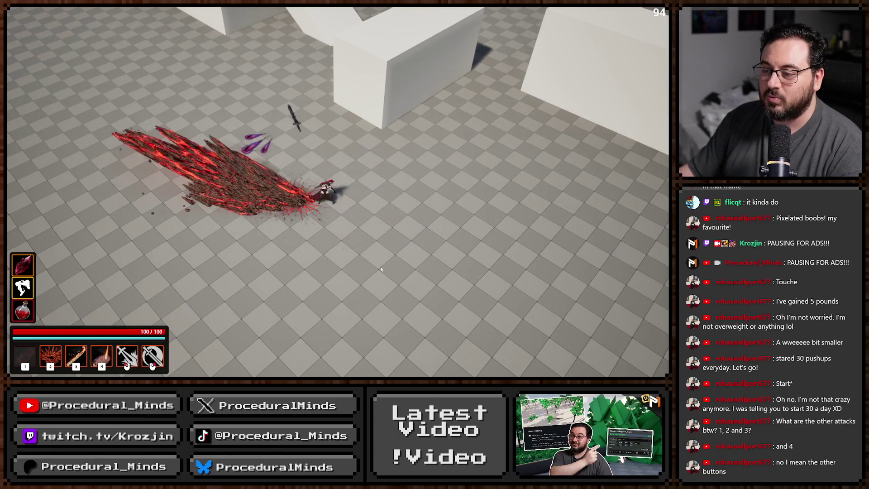
{"action": "left_click", "coordinate": [195, 275]}
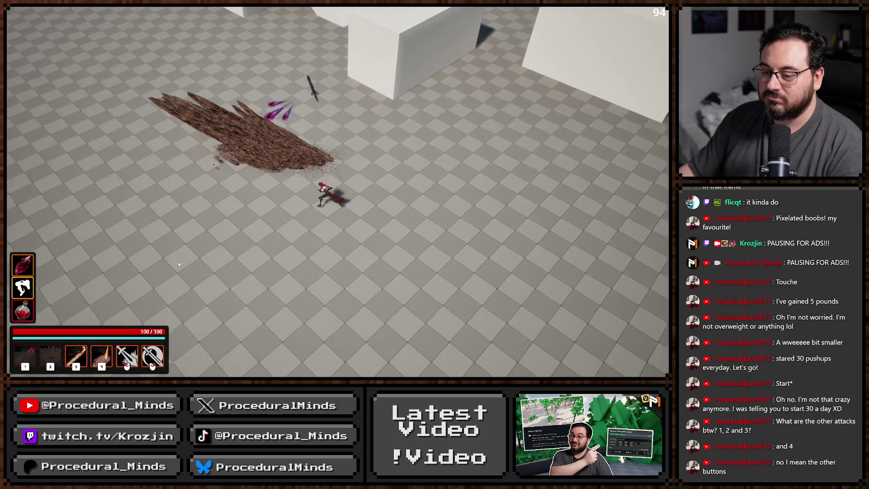
{"action": "key", "text": "3"}
{"action": "key", "text": "4"}
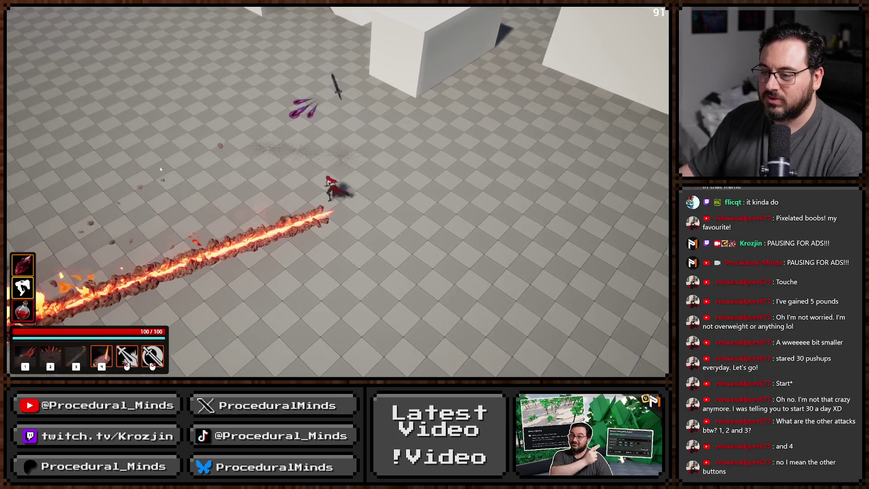
Move around and cycle abilities 1–4 again, including spike eruptions and the caged fire pillar
{"action": "key", "text": "d"}
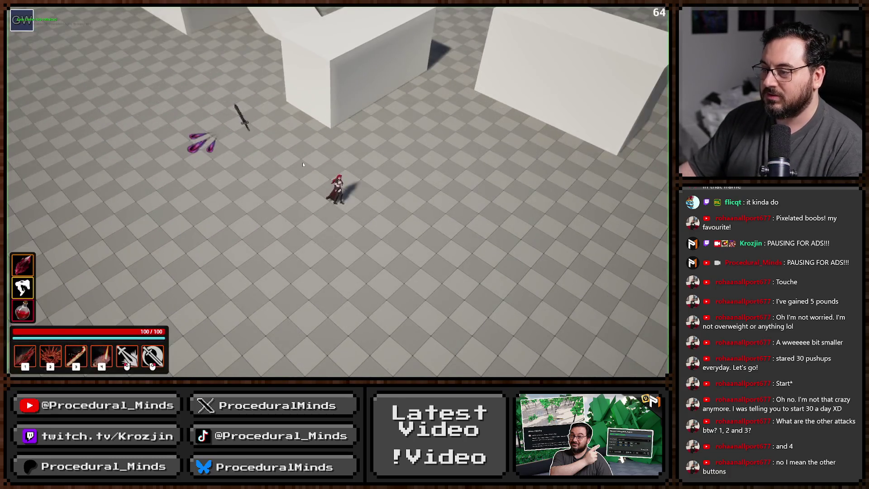
{"action": "key", "text": "2"}
{"action": "key", "text": "a"}
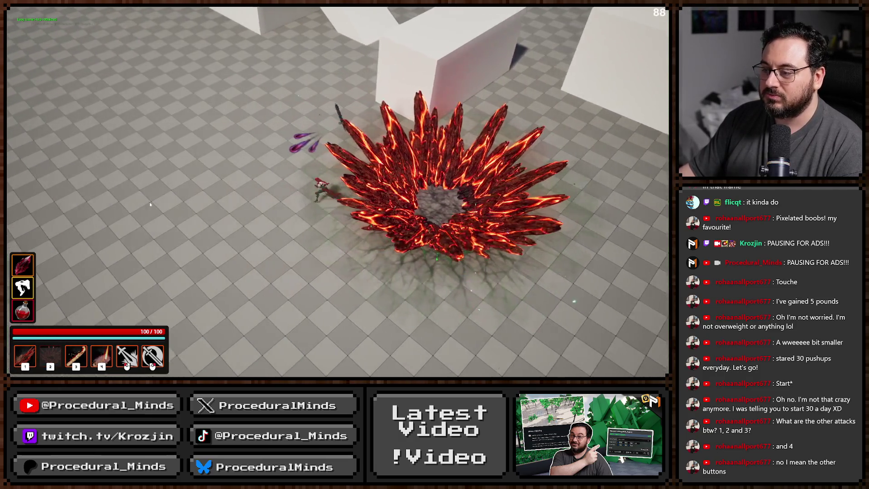
{"action": "key", "text": "1"}
{"action": "key", "text": "3"}
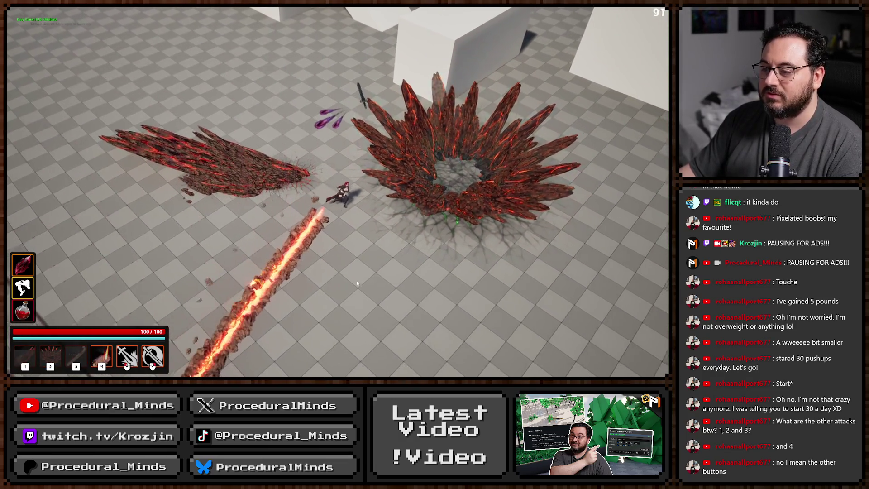
{"action": "key", "text": "4"}
{"action": "key", "text": "a"}
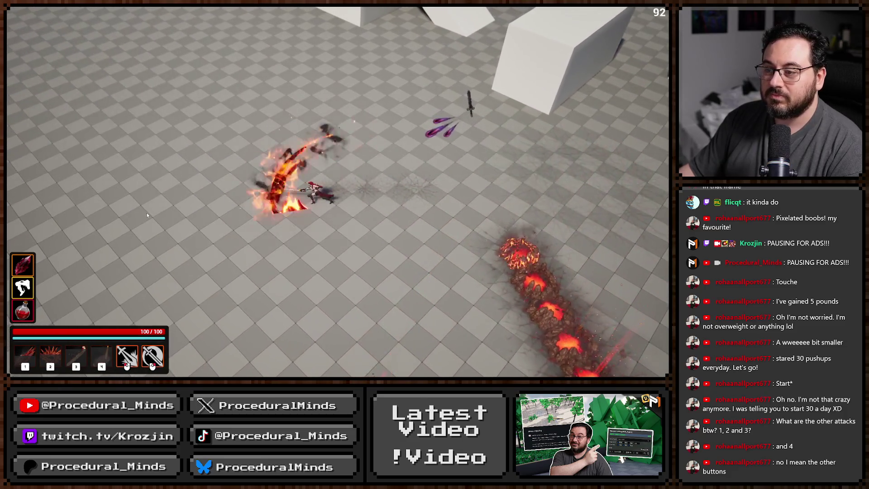
Alternate secondary fire and basic attacks, then run around casting the spike eruption abilities
{"action": "right_click", "coordinate": [147, 213]}
{"action": "left_click", "coordinate": [146, 211]}
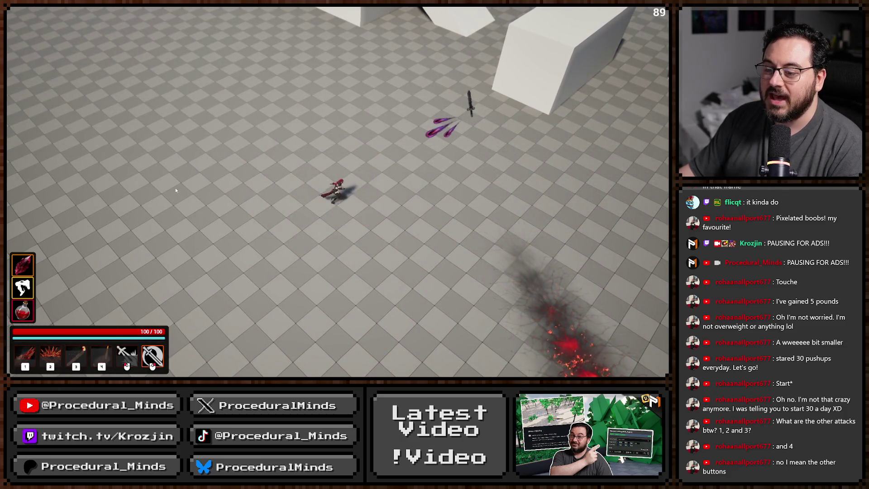
{"action": "right_click", "coordinate": [149, 190]}
{"action": "key", "text": "d"}
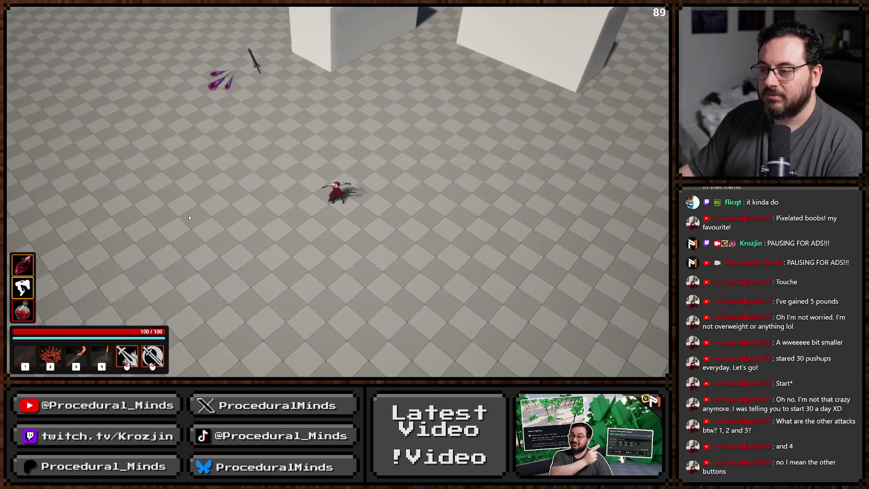
{"action": "key", "text": "1"}
{"action": "key", "text": "a"}
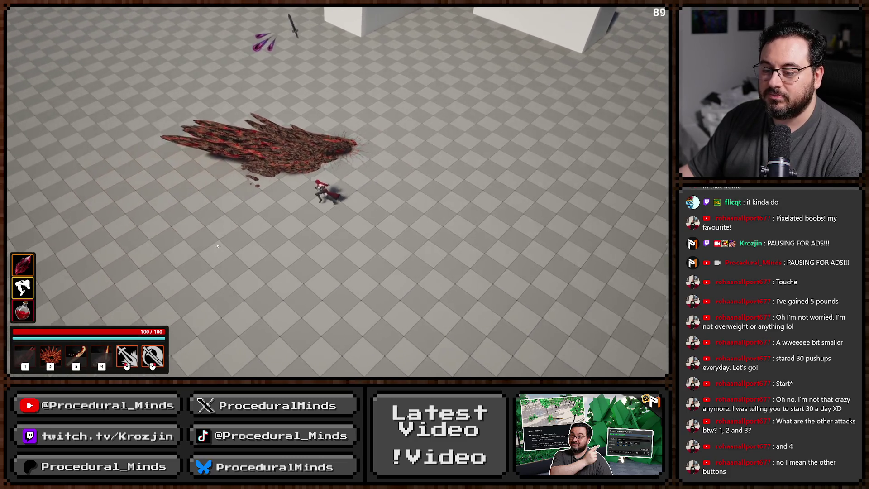
{"action": "key", "text": "2"}
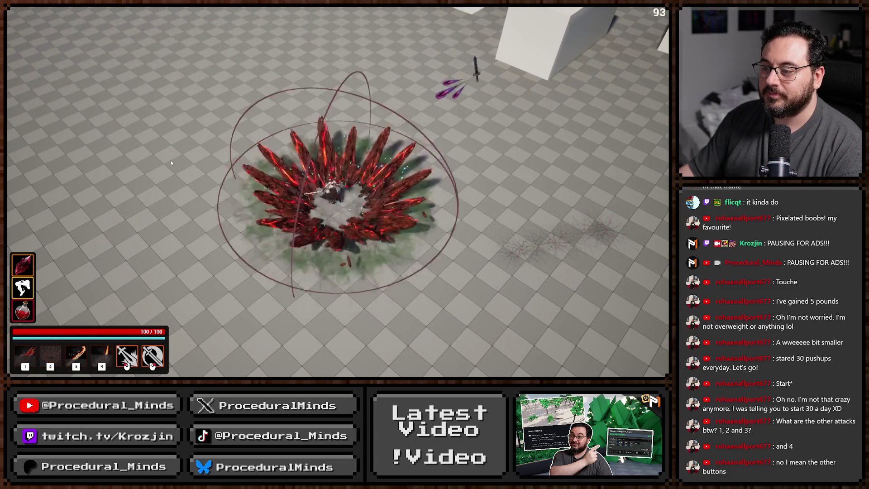
{"action": "key", "text": "d"}
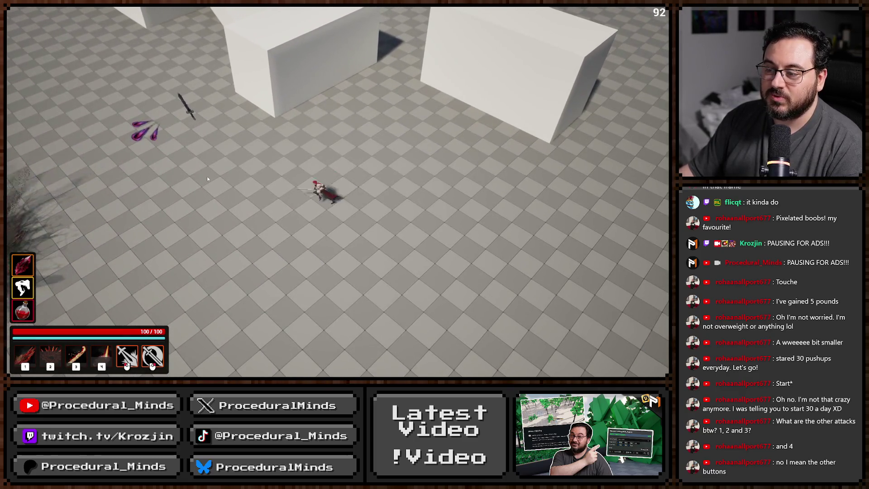
Finish with several primary slashes and fire swirls, then stop the play session
{"action": "left_click", "coordinate": [289, 169]}
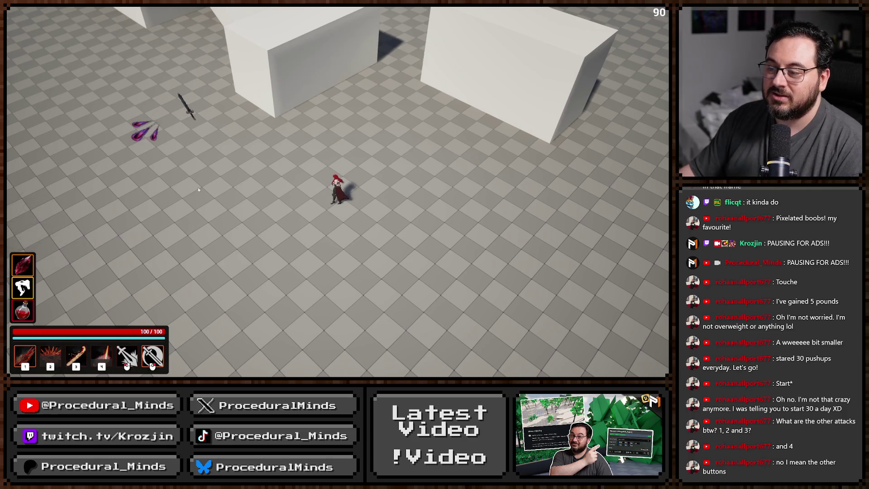
{"action": "left_click", "coordinate": [227, 195]}
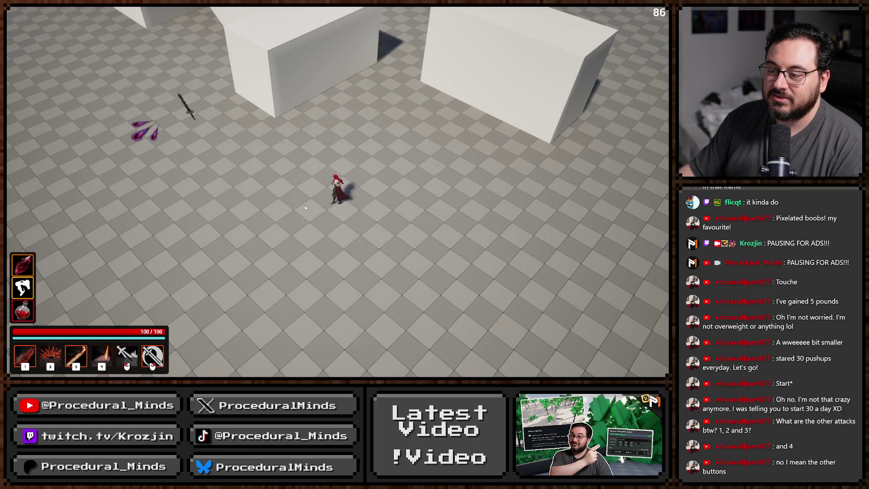
{"action": "left_click", "coordinate": [253, 196]}
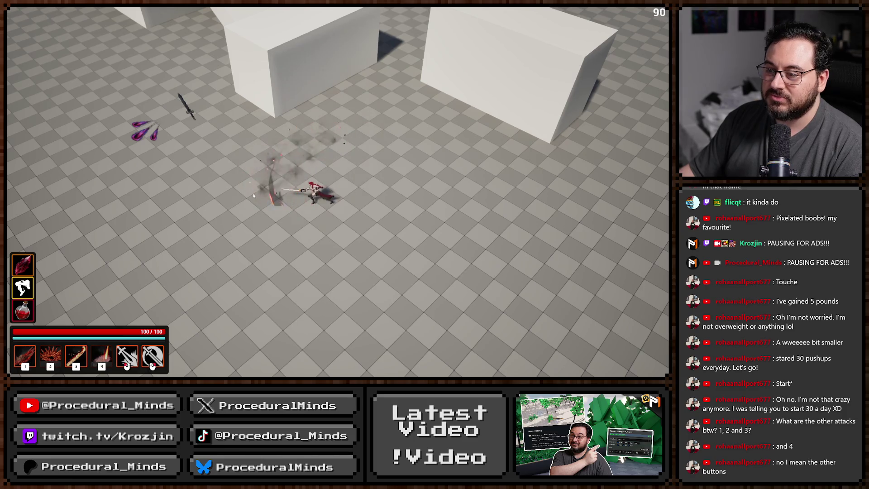
{"action": "key", "text": "2"}
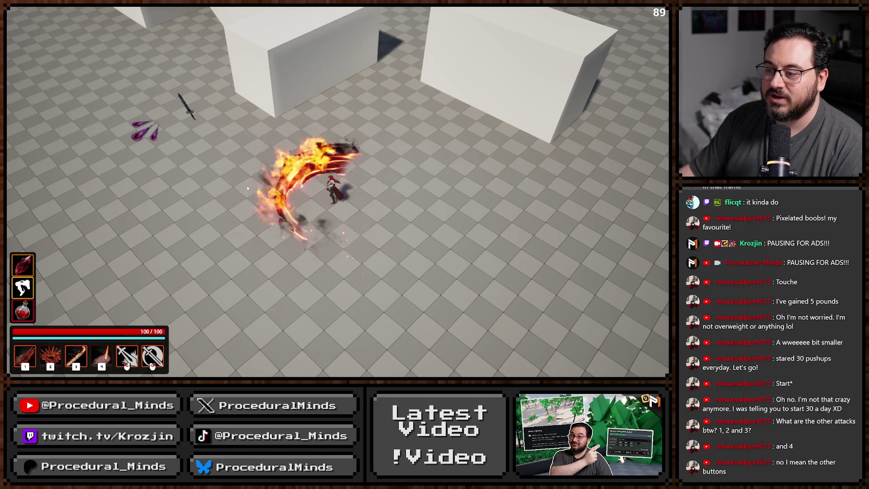
{"action": "key", "text": "2"}
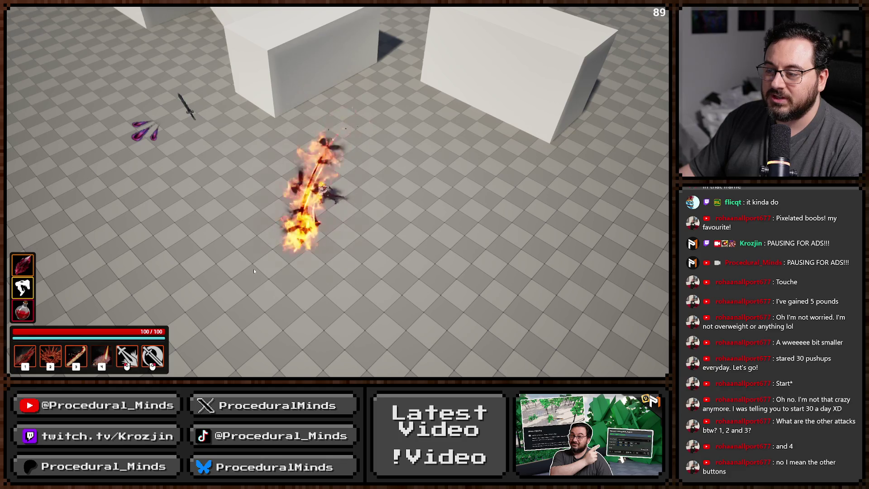
{"action": "left_click", "coordinate": [254, 269]}
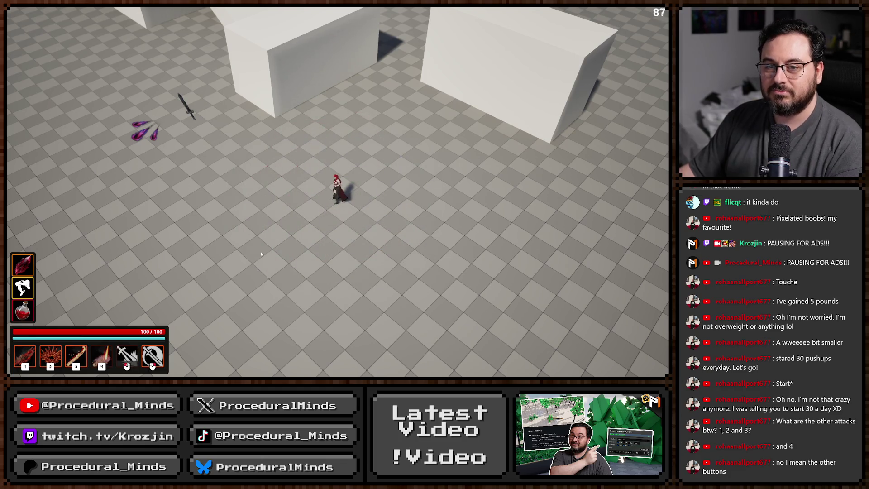
{"action": "key", "text": "Escape"}
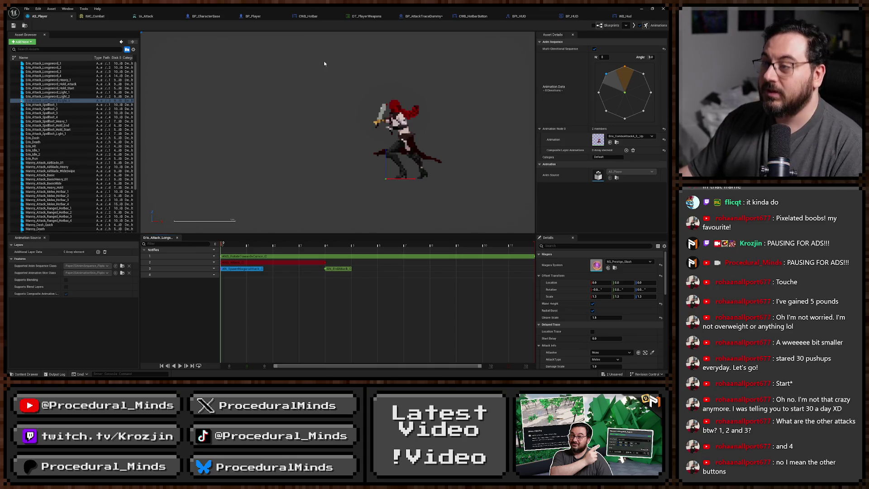
Re-tick Hidden in Game on BP_AttackTraceDummy, save it with Ctrl+S, and return to the level viewport
{"action": "left_click", "coordinate": [420, 16]}
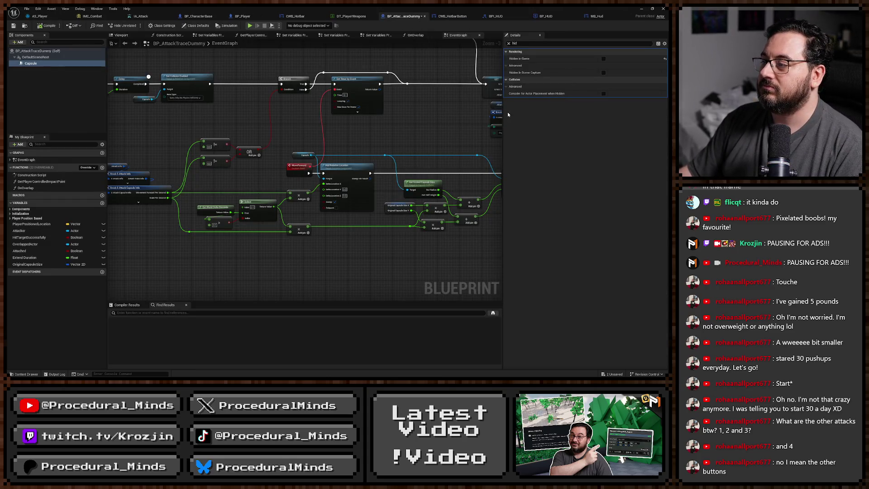
{"action": "left_click", "coordinate": [603, 59]}
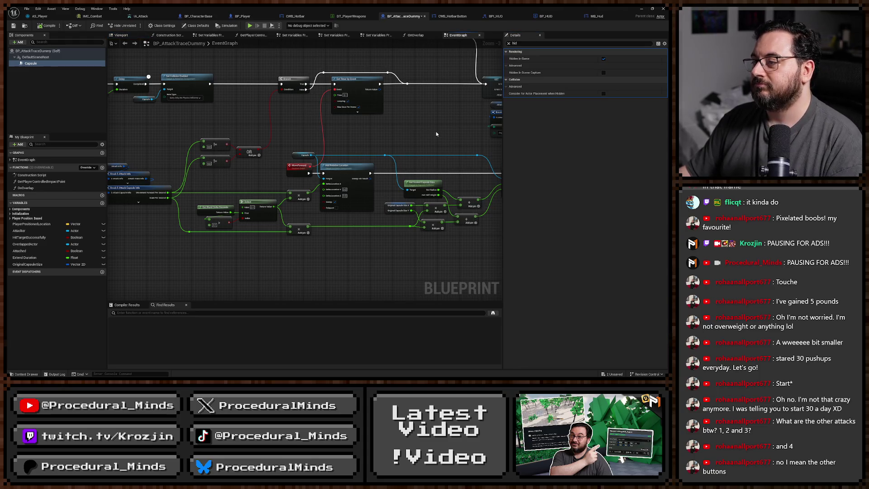
{"action": "key", "text": "ctrl+s"}
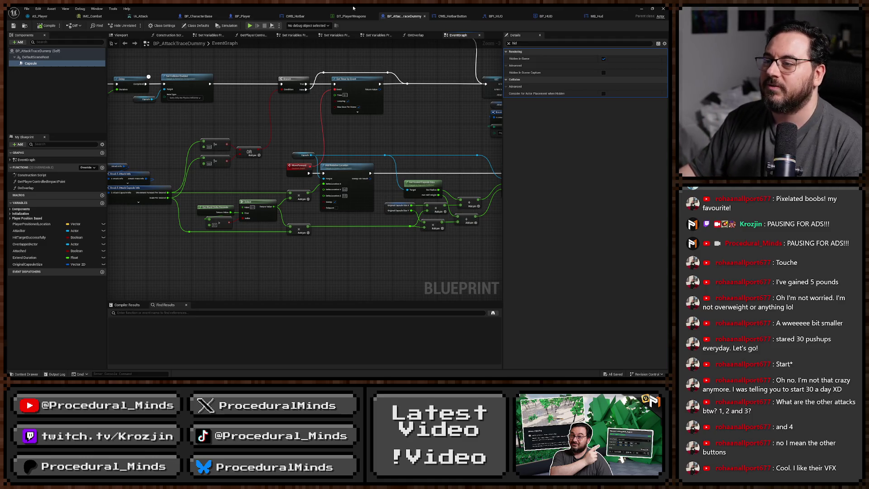
{"action": "key", "text": "alt+Tab"}
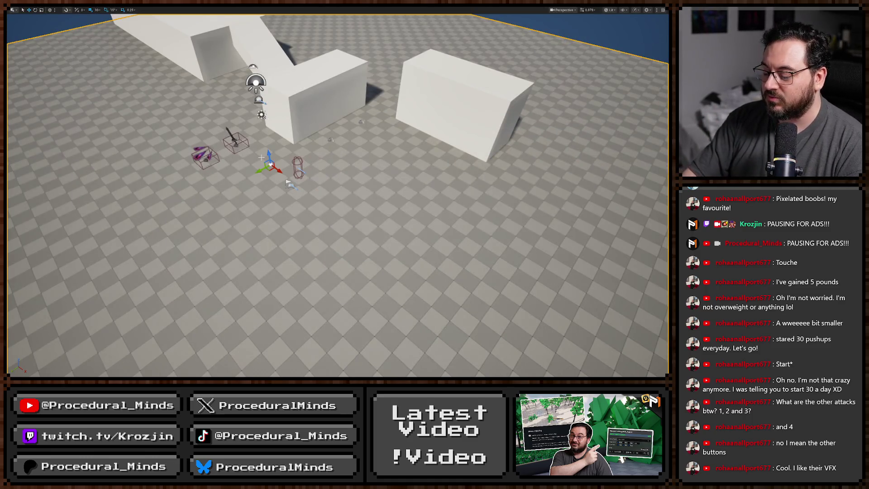
Load L_Hub from Recent Levels and play-test it in a maximised viewport
{"action": "key", "text": "F11"}
{"action": "left_click", "coordinate": [27, 9]}
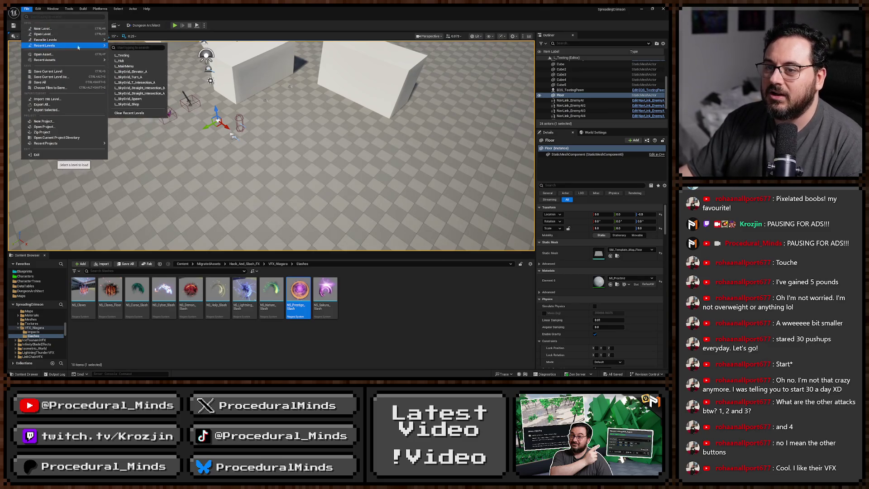
{"action": "left_click", "coordinate": [284, 132]}
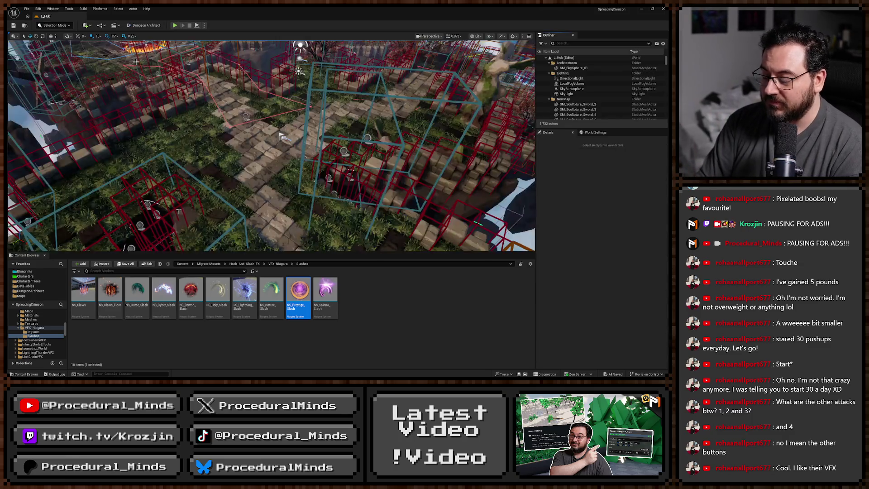
{"action": "key", "text": "F11"}
{"action": "key", "text": "alt+p"}
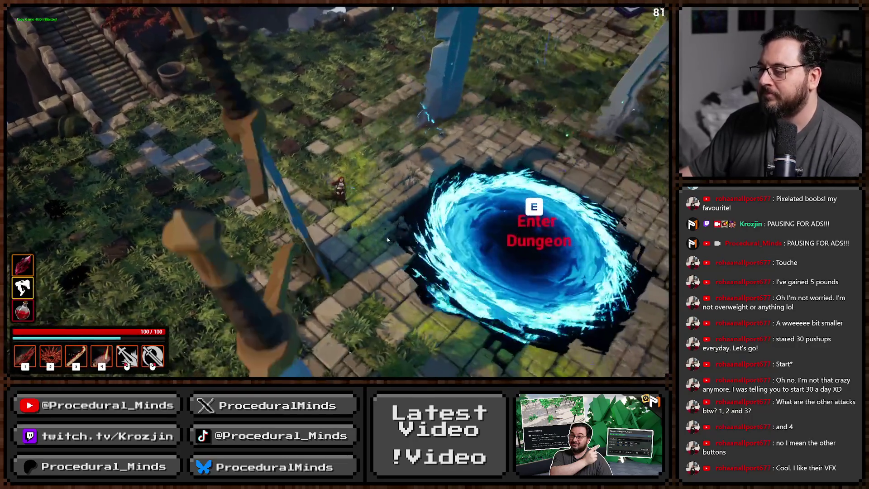
Enter the dungeon portal, test hotbar abilities 2, 3, 4 and 1, then exit Play mode
{"action": "key", "text": "e"}
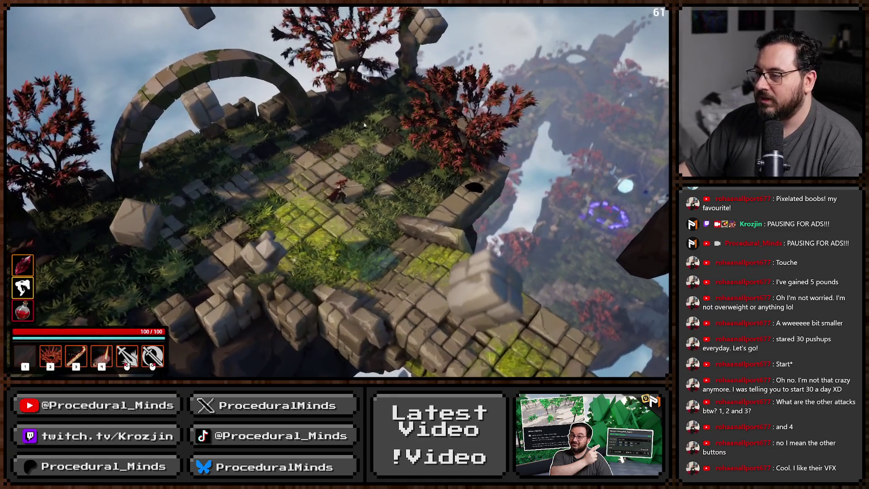
{"action": "key", "text": "2"}
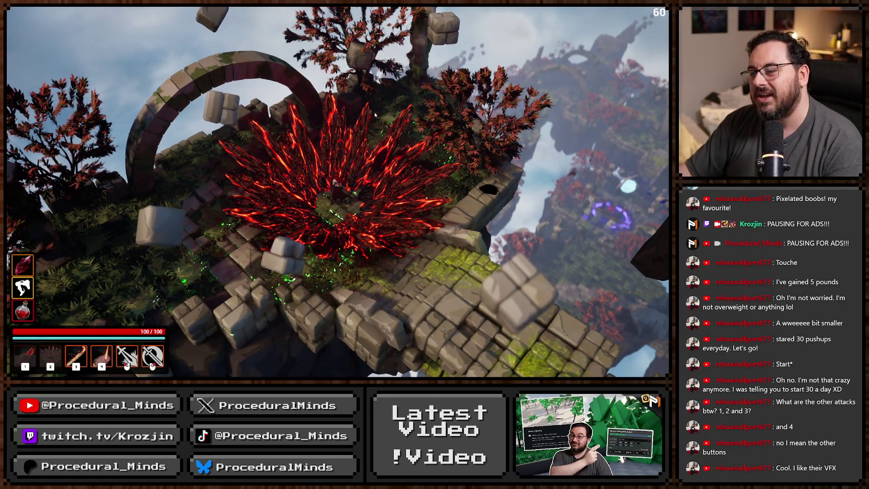
{"action": "key", "text": "3"}
{"action": "key", "text": "4"}
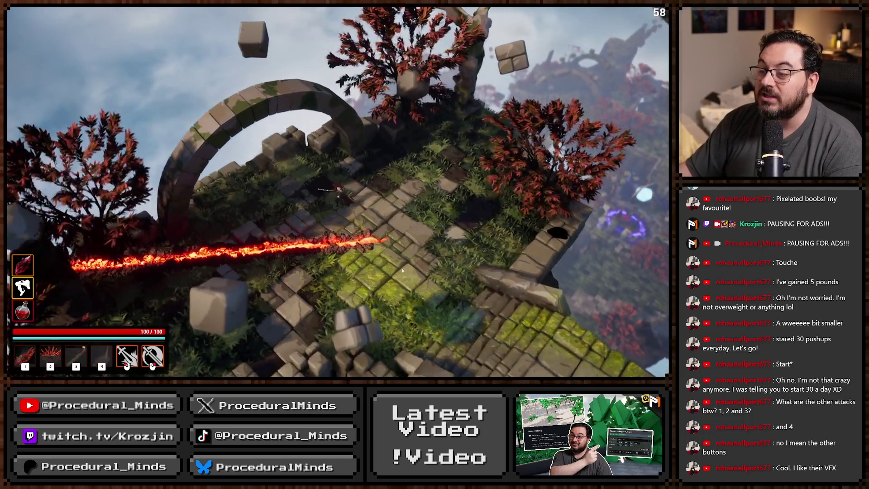
{"action": "key", "text": "4"}
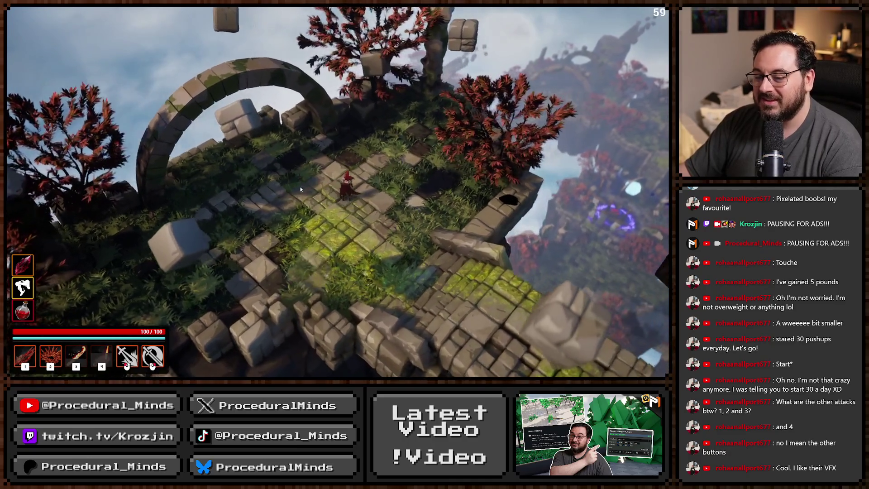
{"action": "key", "text": "1"}
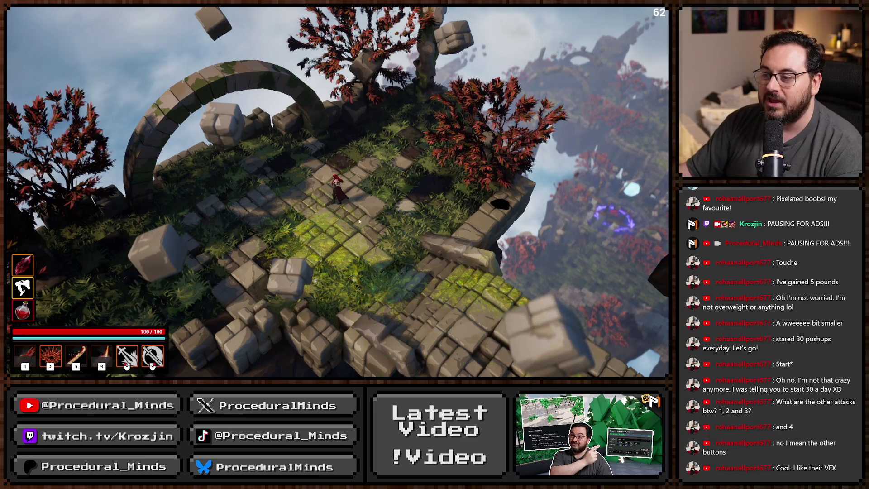
{"action": "key", "text": "Escape"}
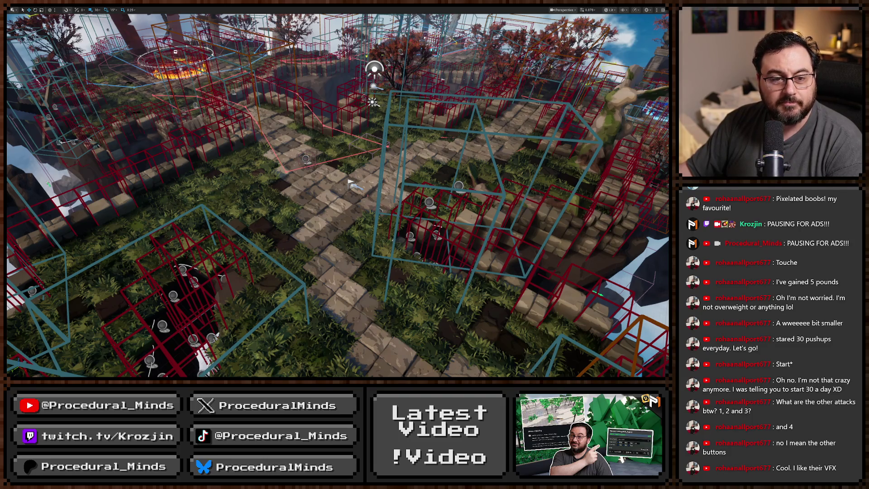
Open Toon Explosions Vol.2 - Niagara, browse its explosion previews, and go back
{"action": "key", "text": "alt+Tab"}
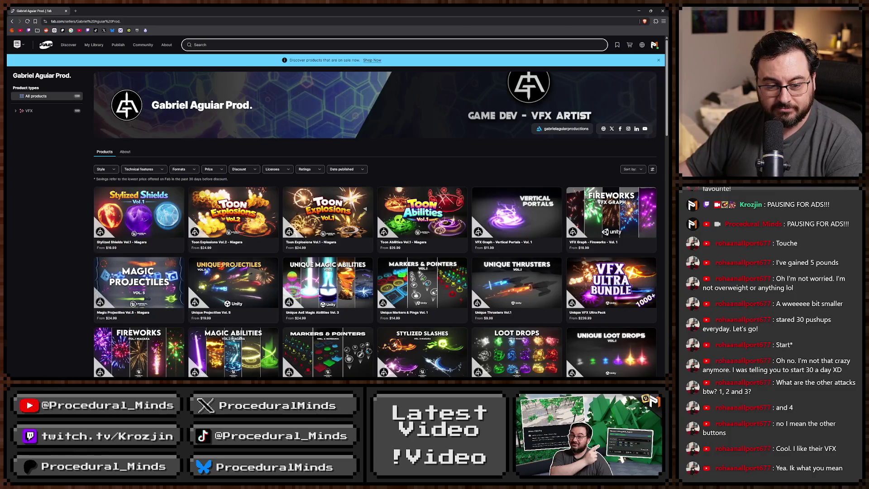
{"action": "key", "text": "alt+Tab"}
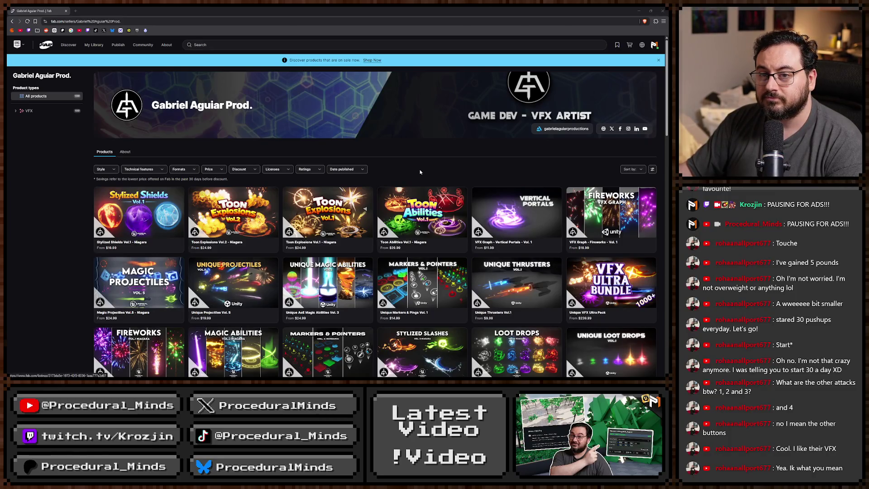
{"action": "scroll", "coordinate": [269, 226], "scroll_direction": "down", "scroll_amount": 1}
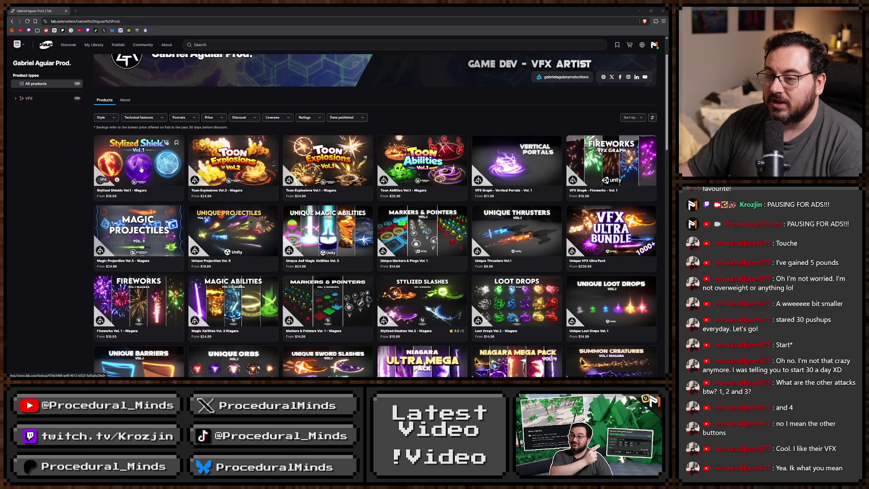
{"action": "left_click", "coordinate": [237, 161]}
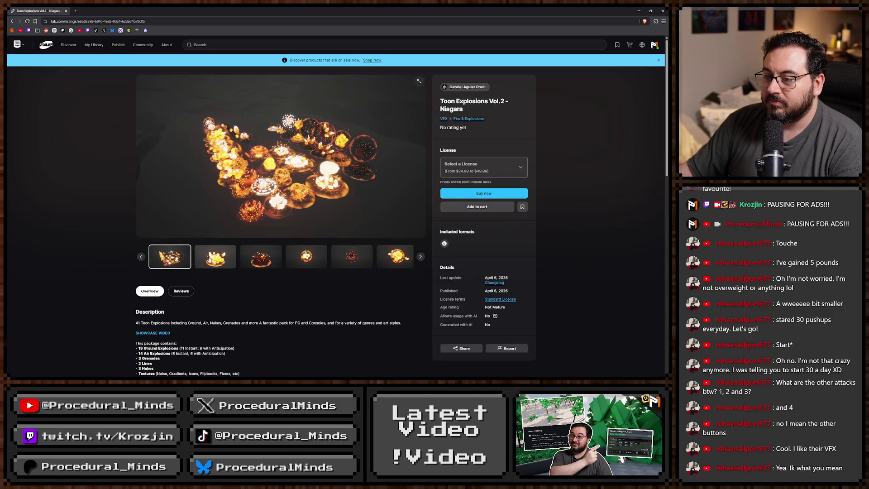
{"action": "left_click", "coordinate": [209, 260]}
{"action": "left_click", "coordinate": [273, 265]}
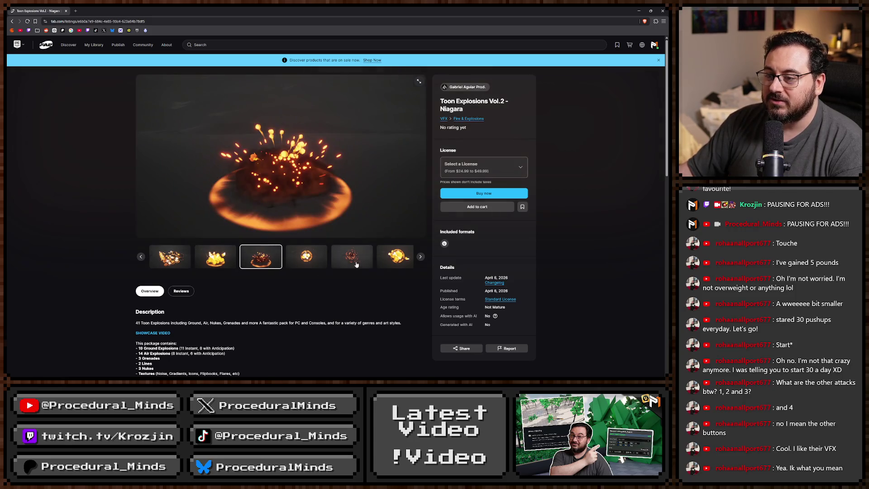
{"action": "left_click", "coordinate": [316, 254]}
{"action": "left_click", "coordinate": [319, 260]}
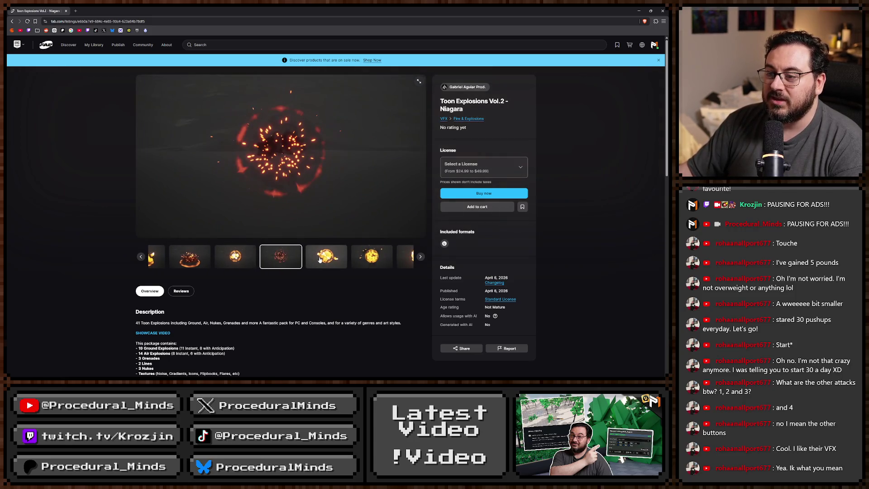
{"action": "left_click", "coordinate": [319, 259]}
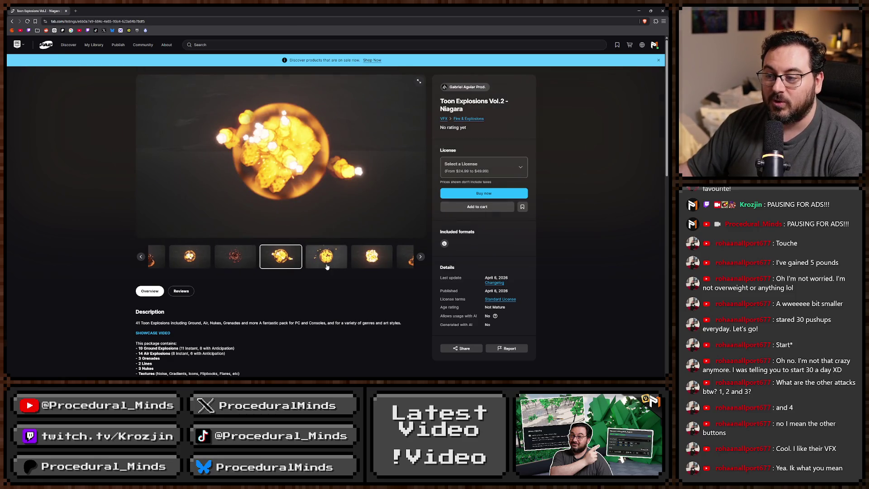
{"action": "left_click", "coordinate": [329, 265]}
{"action": "left_click", "coordinate": [337, 261]}
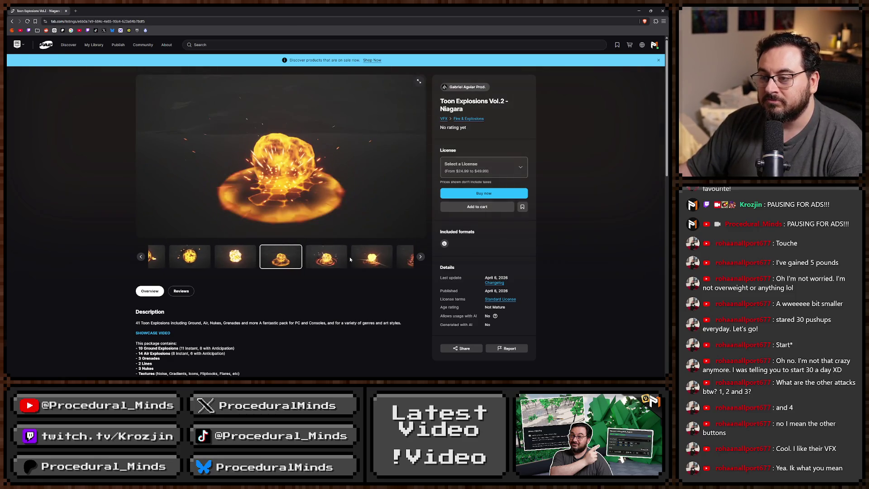
{"action": "key", "text": "alt+Left"}
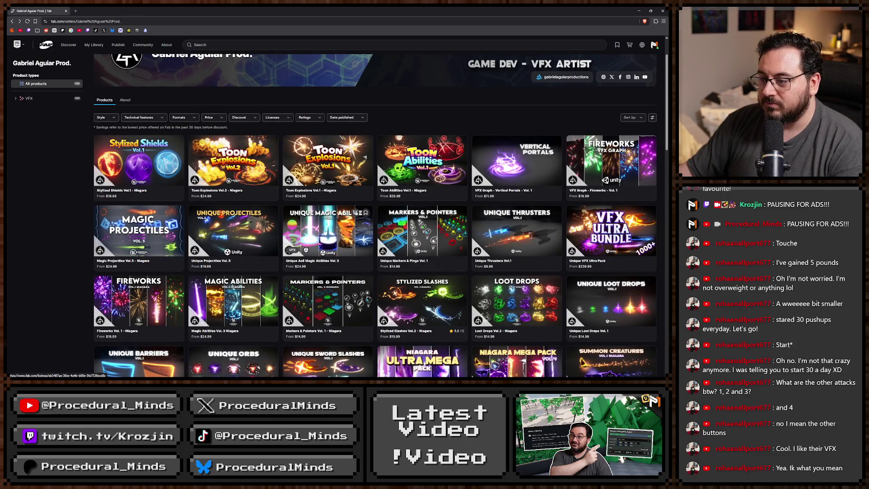
Open Unique AoE Magic Abilities Vol. 3 and preview its magic, explosion, tornado and comet effects
{"action": "left_click", "coordinate": [325, 233]}
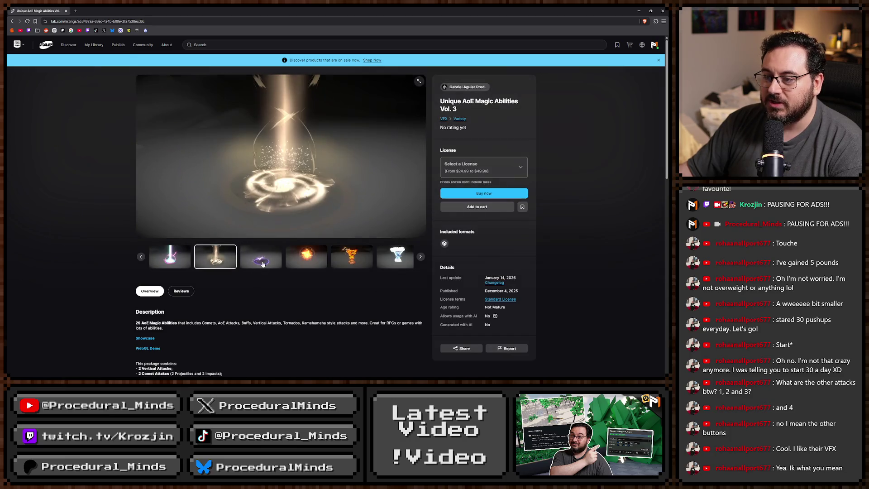
{"action": "left_click", "coordinate": [263, 264]}
{"action": "left_click", "coordinate": [316, 264]}
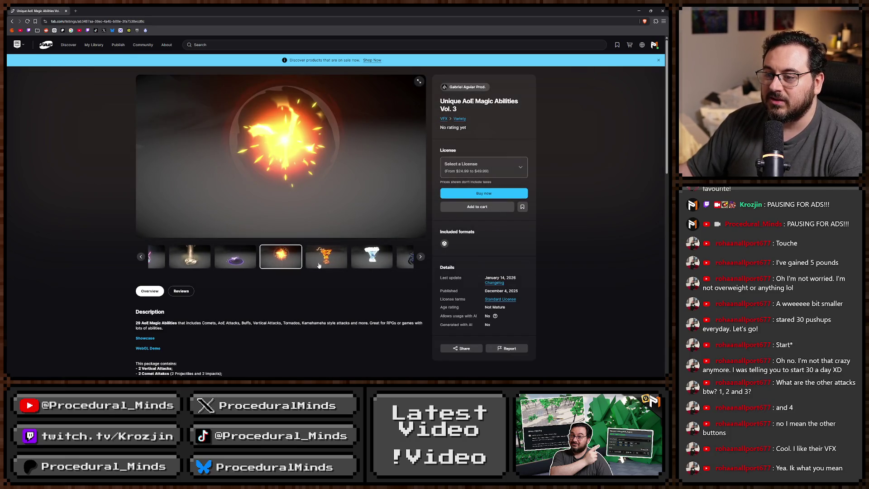
{"action": "left_click", "coordinate": [319, 265]}
{"action": "left_click", "coordinate": [316, 264]}
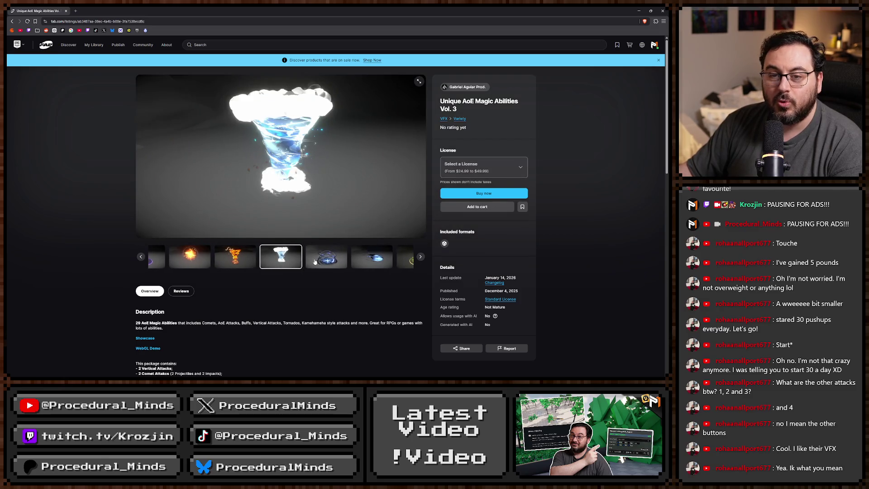
{"action": "left_click", "coordinate": [316, 262]}
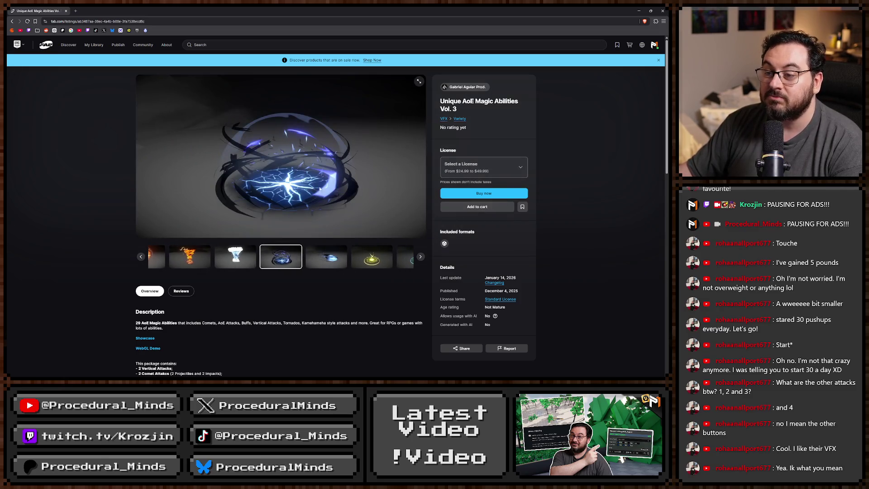
{"action": "left_click", "coordinate": [326, 258]}
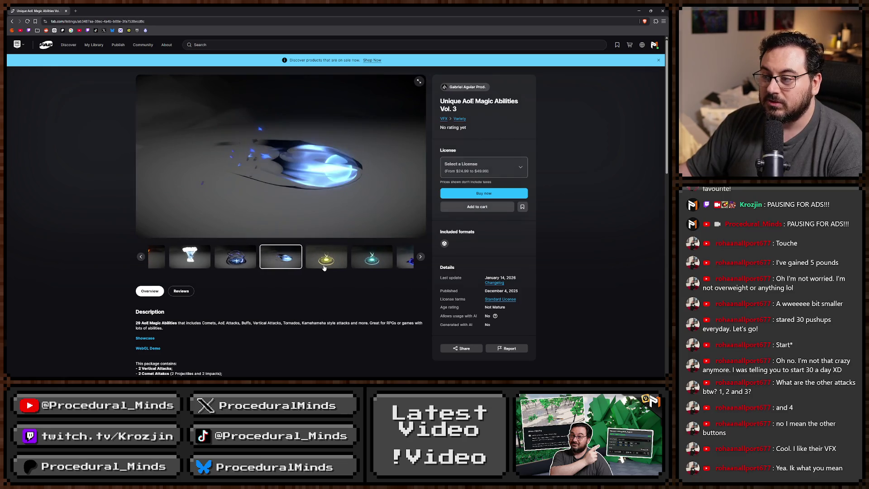
{"action": "left_click", "coordinate": [329, 260]}
{"action": "left_click", "coordinate": [332, 261]}
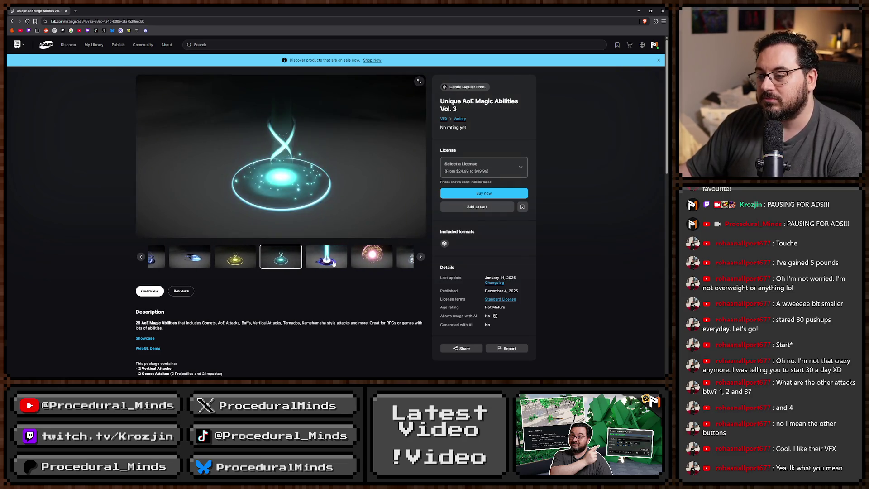
{"action": "left_click", "coordinate": [335, 262]}
Preview the remaining AoE effects, such as spheres, rings, beams and spikes, then return
{"action": "left_click", "coordinate": [336, 263]}
{"action": "left_click", "coordinate": [338, 264]}
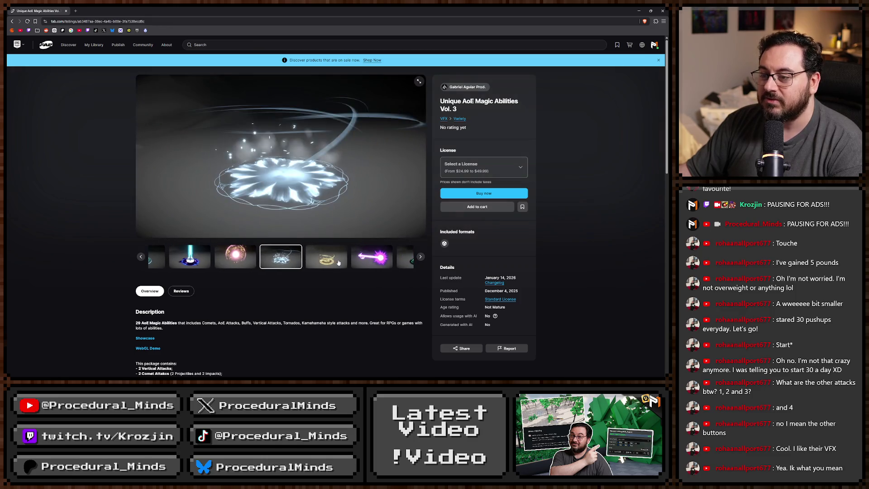
{"action": "left_click", "coordinate": [341, 264]}
{"action": "left_click", "coordinate": [342, 265]}
{"action": "left_click", "coordinate": [347, 263]}
{"action": "left_click", "coordinate": [345, 260]}
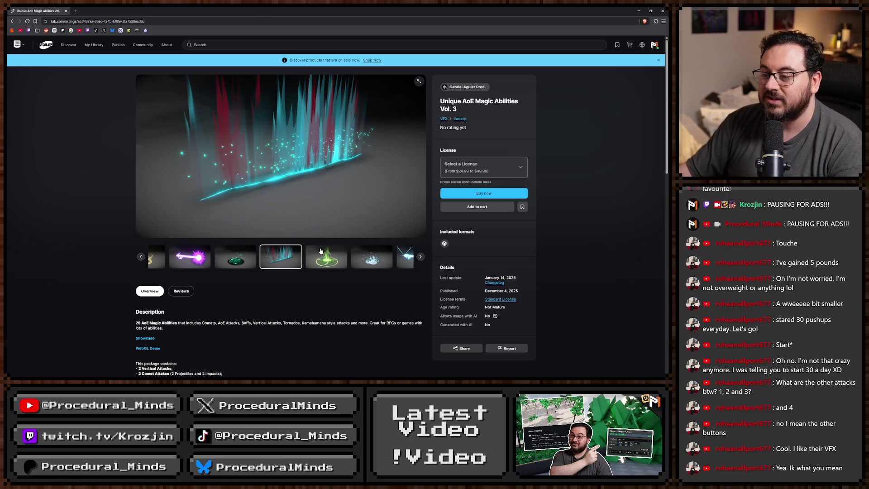
{"action": "left_click", "coordinate": [334, 261]}
{"action": "left_click", "coordinate": [337, 262]}
{"action": "left_click", "coordinate": [372, 266]}
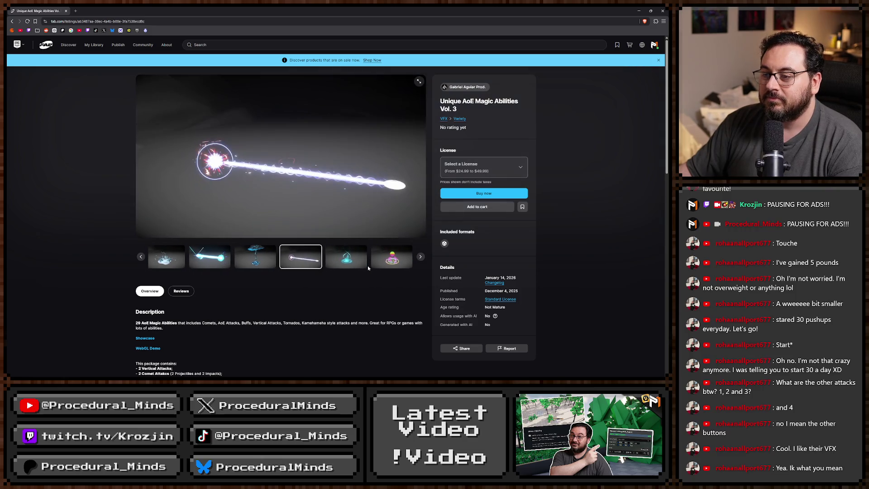
{"action": "key", "text": "alt+Left"}
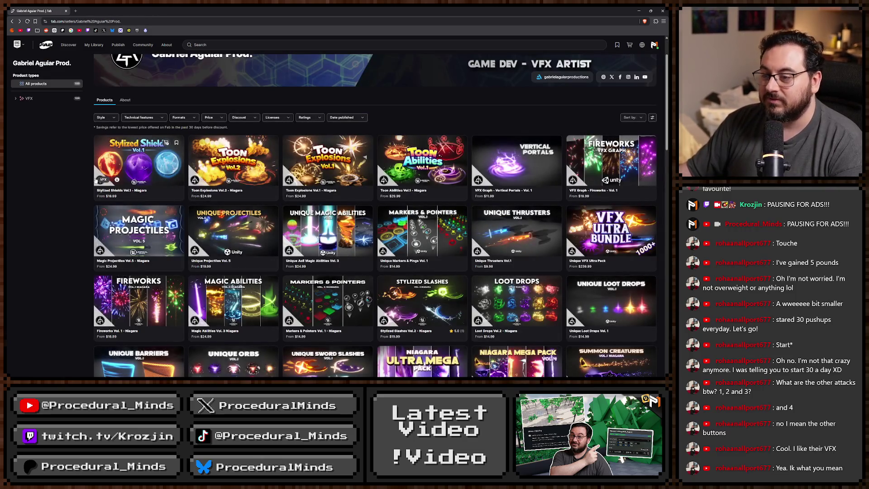
Sort the seller's products by Price (Highest first)
{"action": "scroll", "coordinate": [318, 173], "scroll_direction": "up", "scroll_amount": 3}
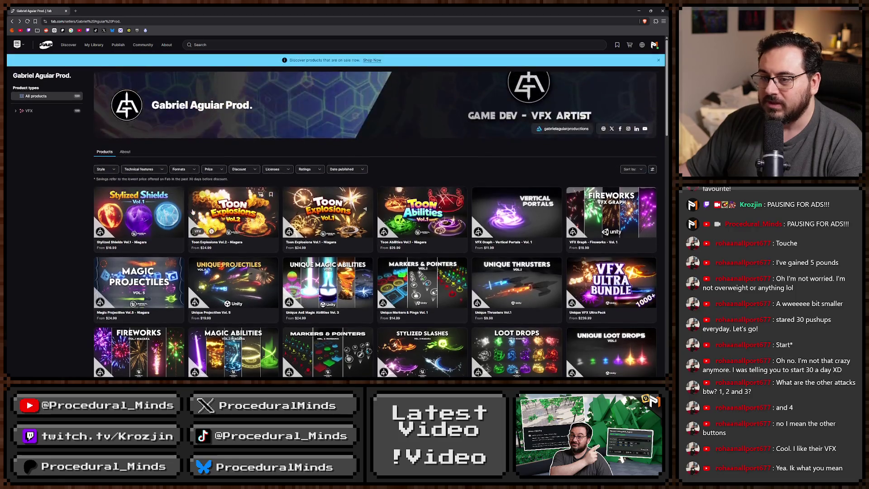
{"action": "left_click", "coordinate": [633, 170]}
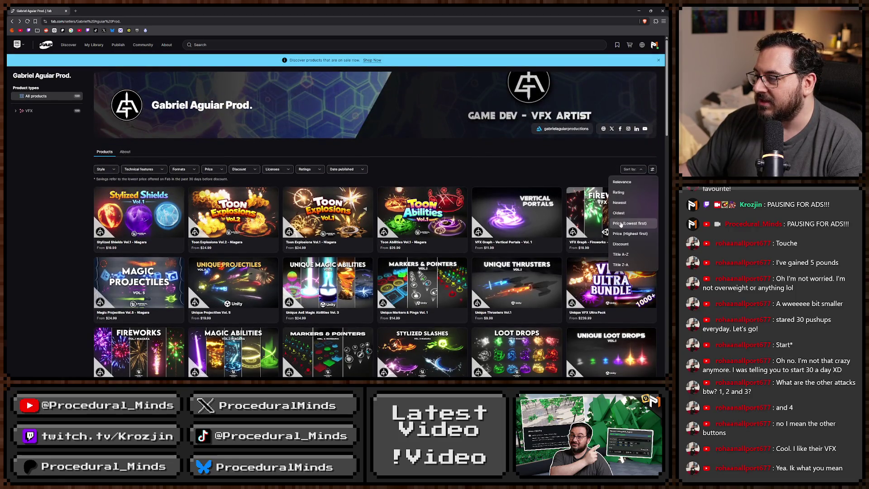
{"action": "left_click", "coordinate": [643, 234]}
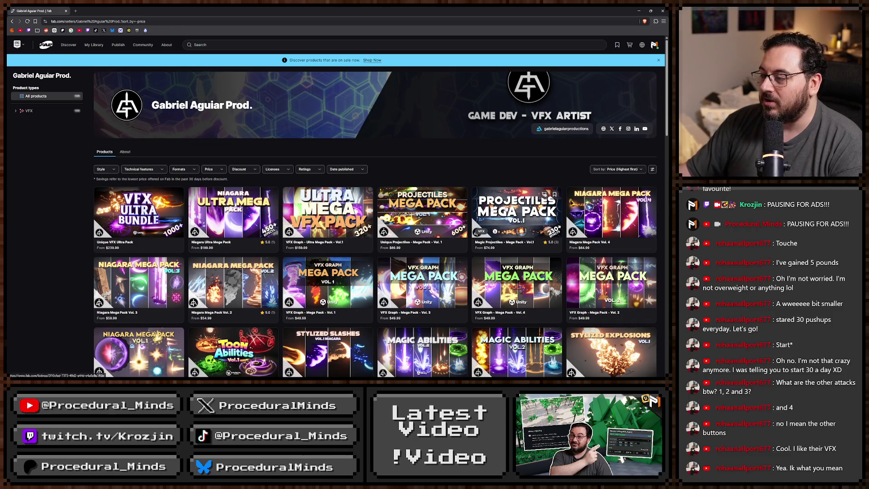
View Magic Projectiles Mega Pack Vol.1 screenshots, then return and scroll the sorted list
{"action": "scroll", "coordinate": [549, 133], "scroll_direction": "down", "scroll_amount": 1}
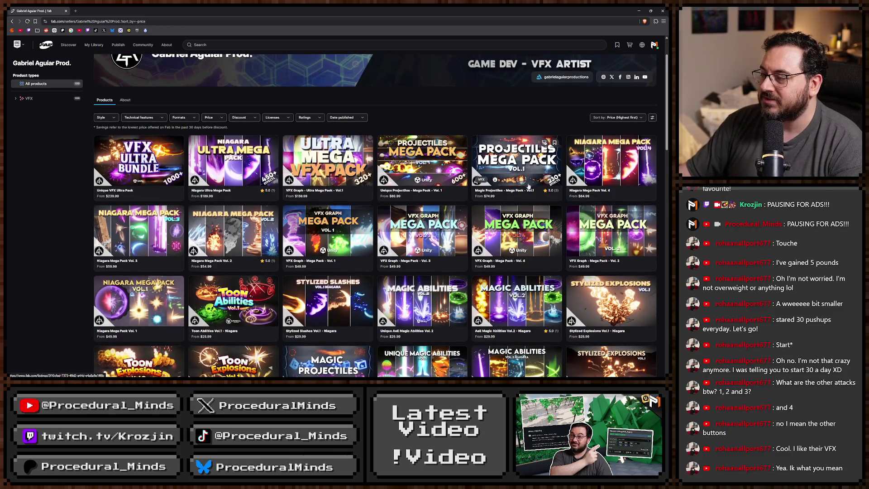
{"action": "left_click", "coordinate": [528, 156]}
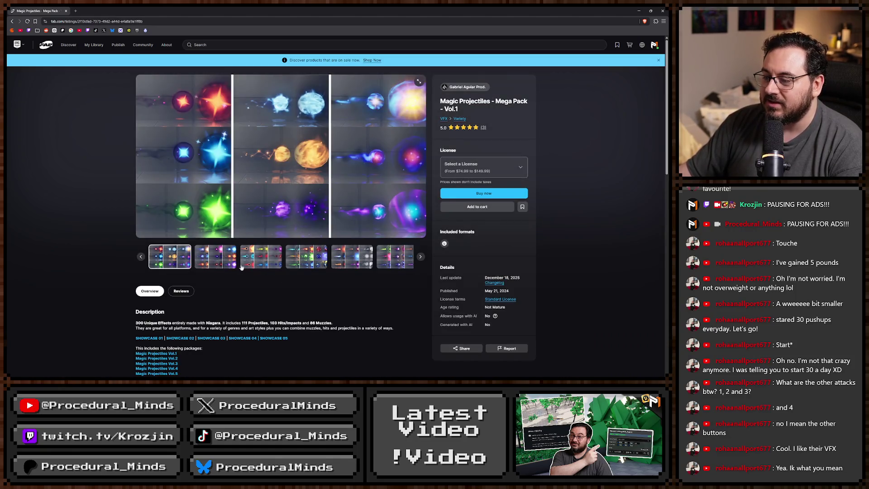
{"action": "left_click", "coordinate": [230, 262]}
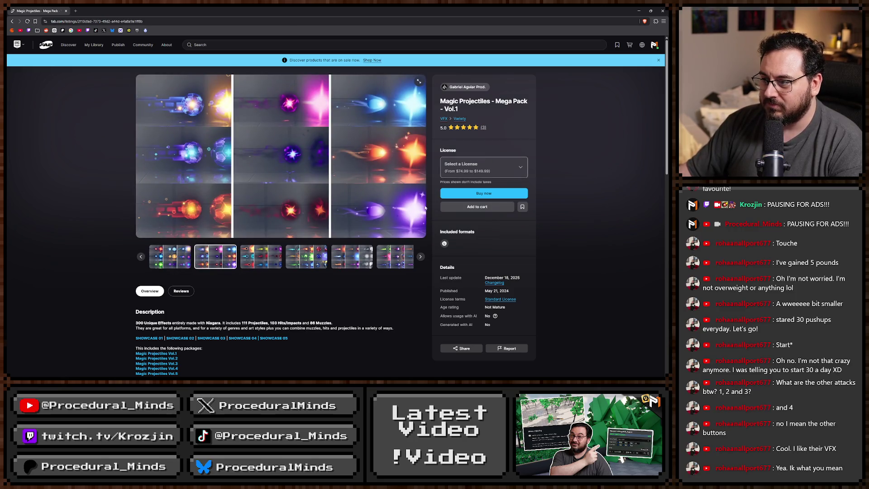
{"action": "key", "text": "alt+Left"}
{"action": "scroll", "coordinate": [318, 209], "scroll_direction": "down", "scroll_amount": 3}
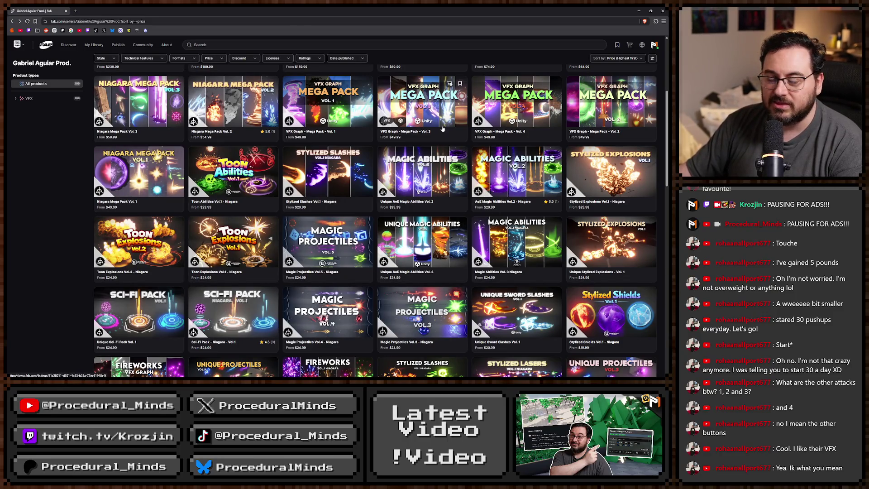
{"action": "scroll", "coordinate": [421, 136], "scroll_direction": "down", "scroll_amount": 3}
{"action": "scroll", "coordinate": [448, 259], "scroll_direction": "down", "scroll_amount": 8}
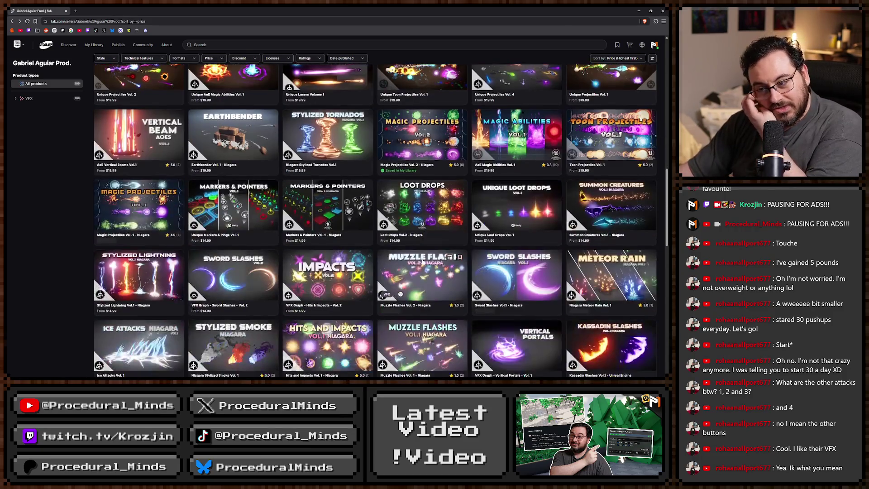
{"action": "scroll", "coordinate": [425, 258], "scroll_direction": "up", "scroll_amount": 5}
{"action": "scroll", "coordinate": [422, 257], "scroll_direction": "up", "scroll_amount": 10}
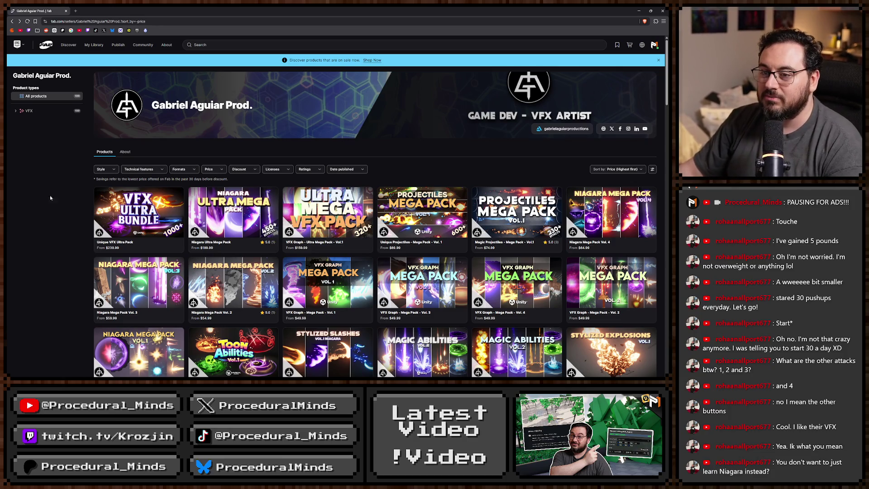
{"action": "scroll", "coordinate": [89, 199], "scroll_direction": "down", "scroll_amount": 2}
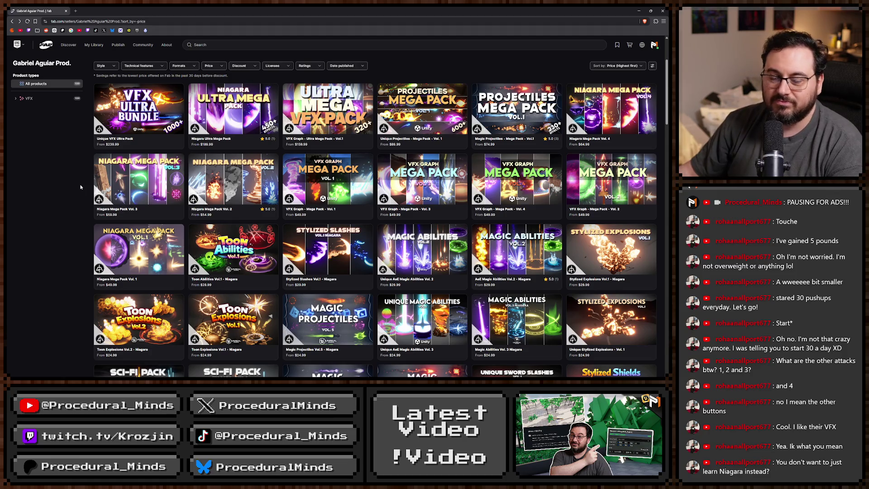
{"action": "scroll", "coordinate": [80, 186], "scroll_direction": "down", "scroll_amount": 3}
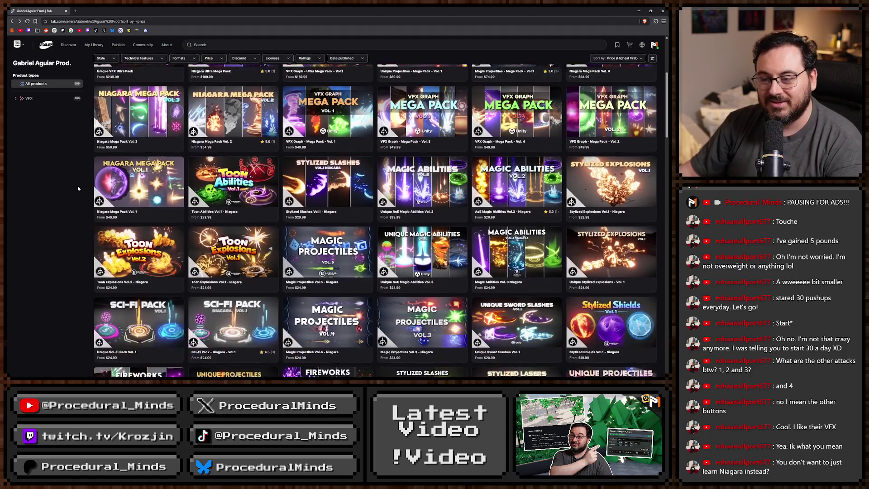
{"action": "scroll", "coordinate": [275, 181], "scroll_direction": "down", "scroll_amount": 1}
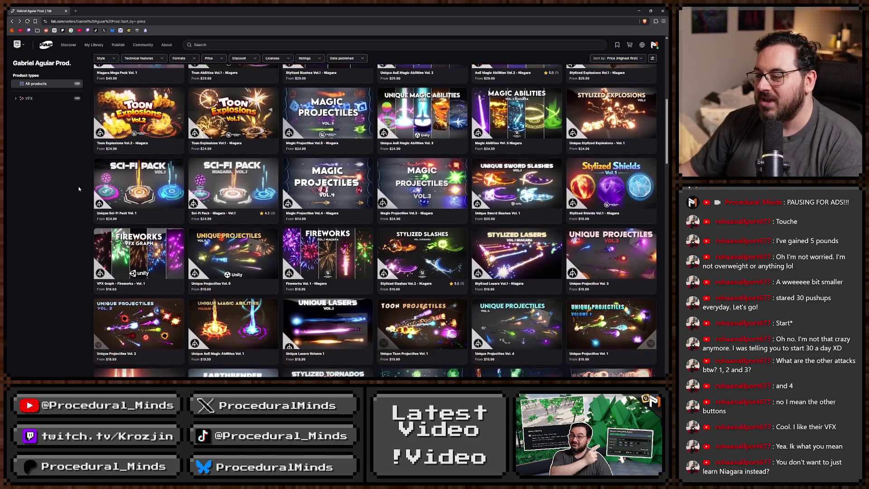
Open Unique Sword Slashes Vol. 1 and step through its previews to the blue slash
{"action": "left_click", "coordinate": [274, 181]}
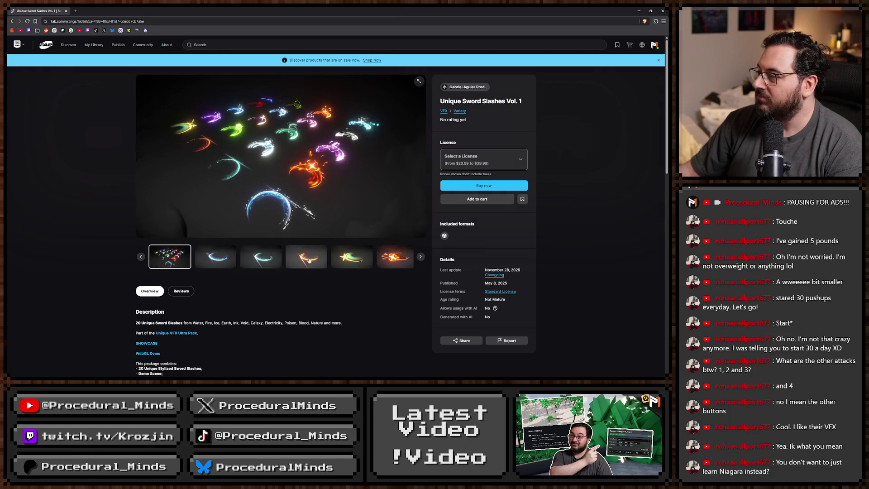
{"action": "left_click", "coordinate": [228, 263]}
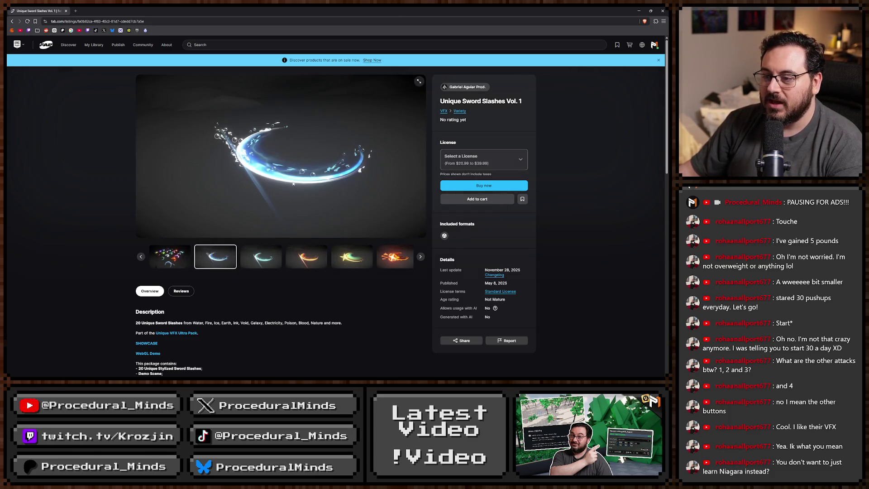
{"action": "key", "text": "Right"}
{"action": "key", "text": "Right"}
{"action": "key", "text": "Right"}
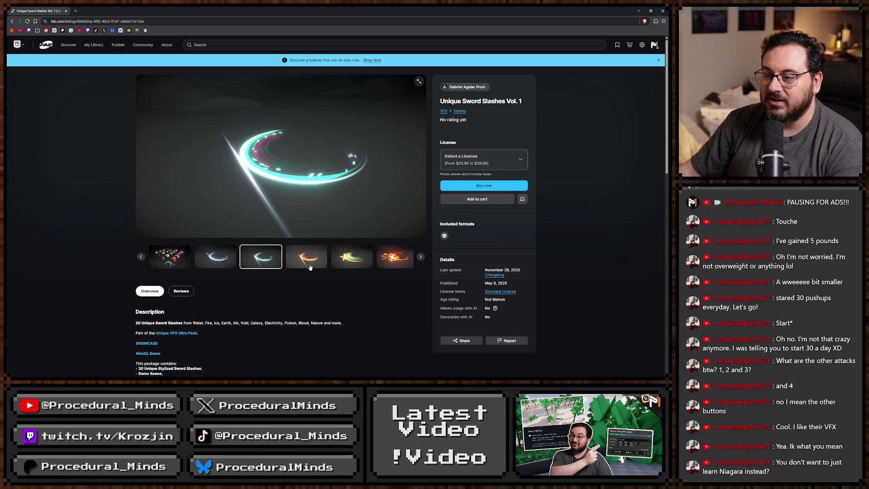
{"action": "key", "text": "Right"}
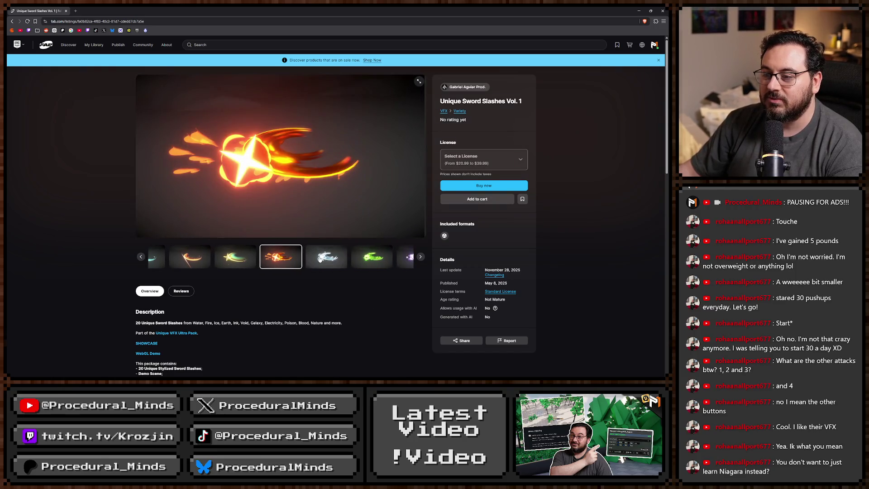
{"action": "left_click", "coordinate": [345, 259]}
{"action": "left_click", "coordinate": [345, 258]}
{"action": "left_click", "coordinate": [345, 259]}
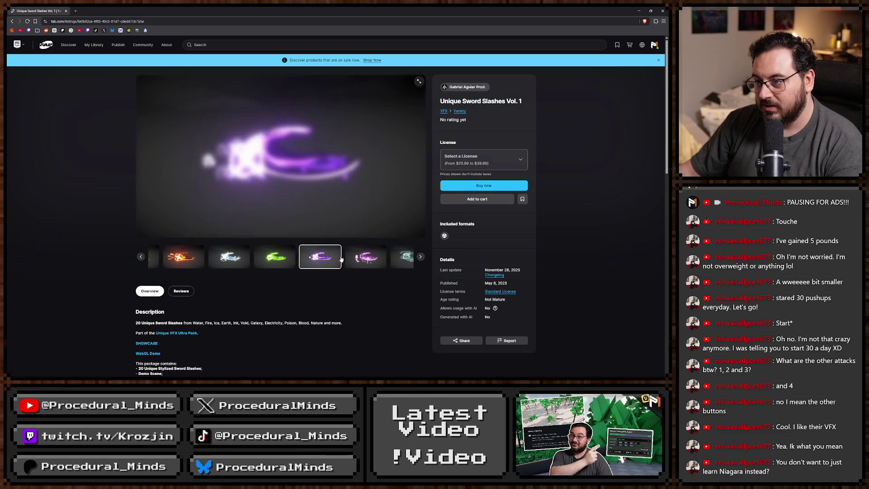
{"action": "left_click", "coordinate": [344, 258]}
{"action": "left_click", "coordinate": [345, 258]}
{"action": "left_click", "coordinate": [344, 258]}
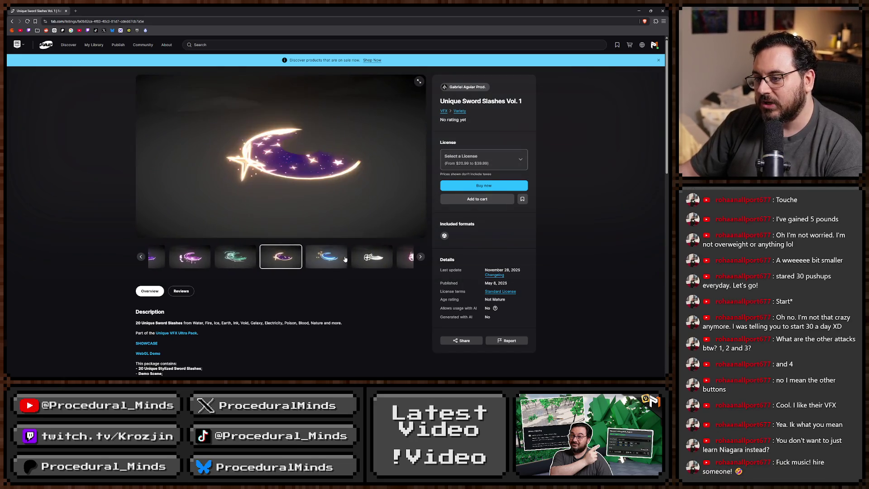
{"action": "left_click", "coordinate": [345, 258]}
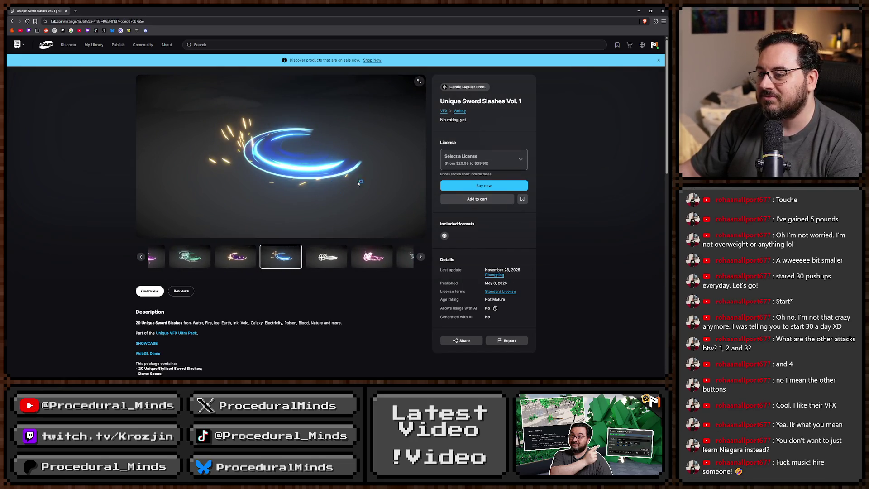
View slashes enlarged in the lightbox, close it, and finish on the blue pixelated slash
{"action": "left_click", "coordinate": [326, 256]}
{"action": "left_click", "coordinate": [323, 256]}
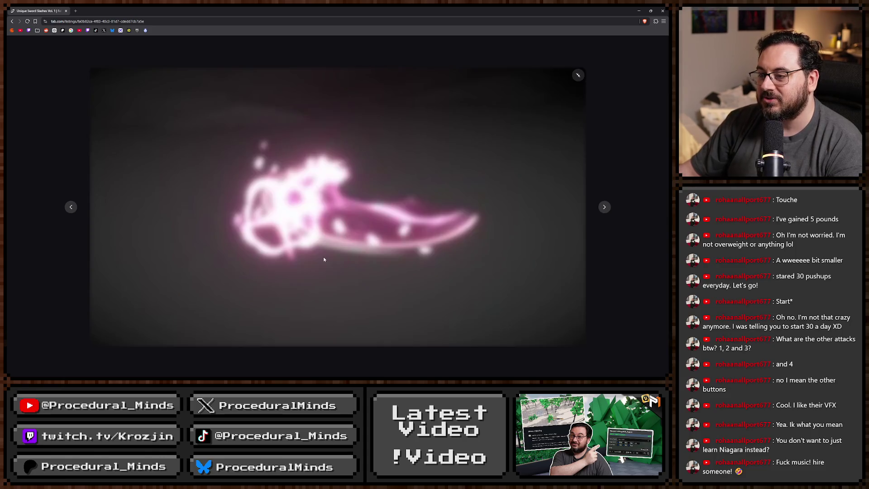
{"action": "left_click", "coordinate": [71, 208]}
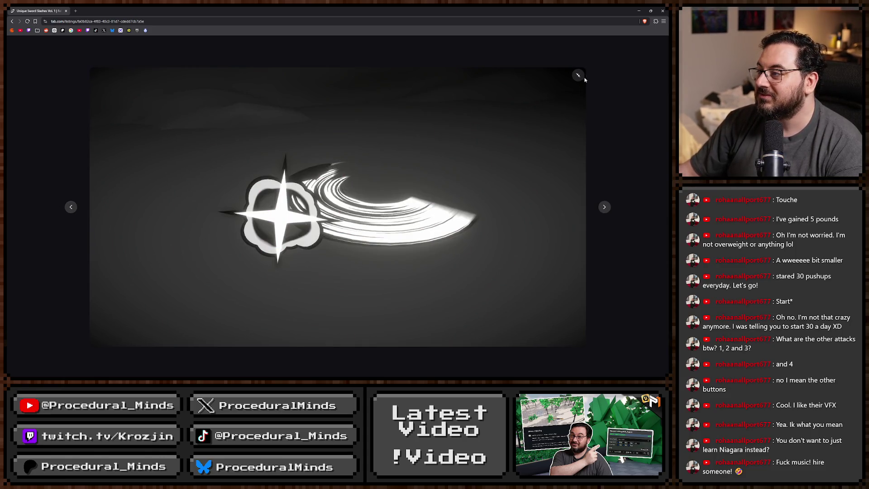
{"action": "key", "text": "Escape"}
{"action": "left_click", "coordinate": [356, 259]}
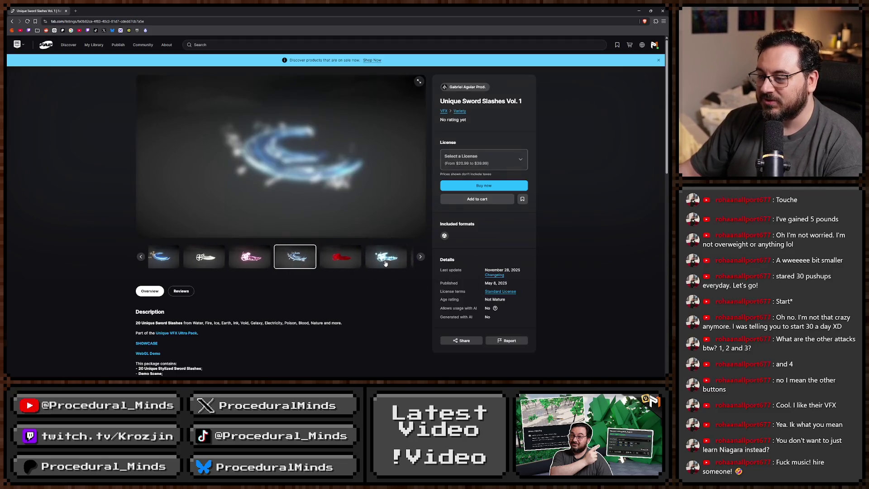
{"action": "left_click", "coordinate": [357, 260]}
{"action": "left_click", "coordinate": [388, 261]}
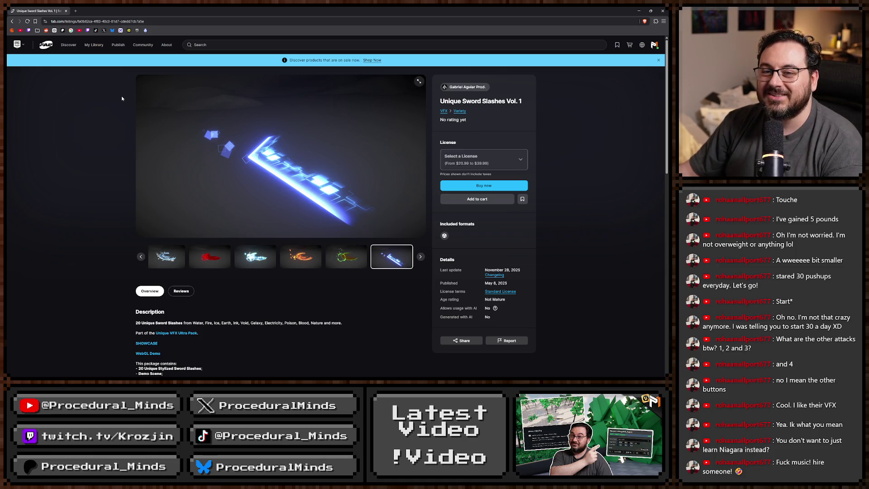
{"action": "key", "text": "alt+Tab"}
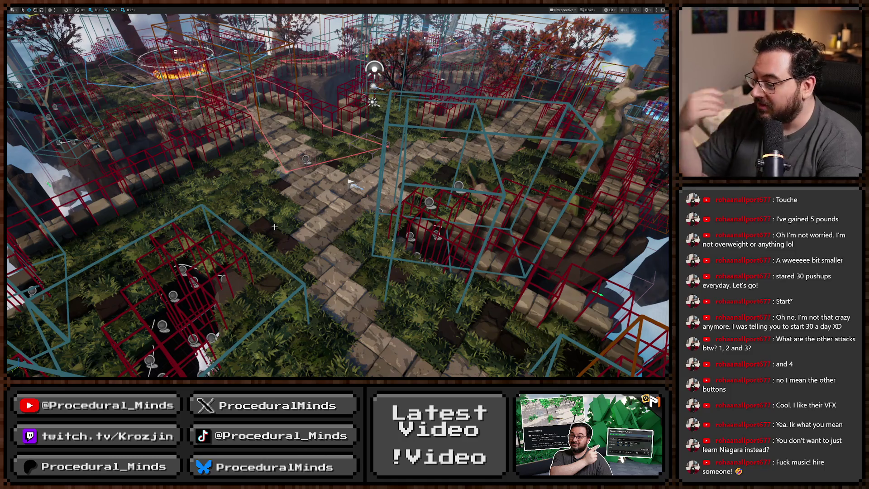
Exit fullscreen and open NS_Prestige_Slash from the Content Browser's Slashes folder
{"action": "key", "text": "F11"}
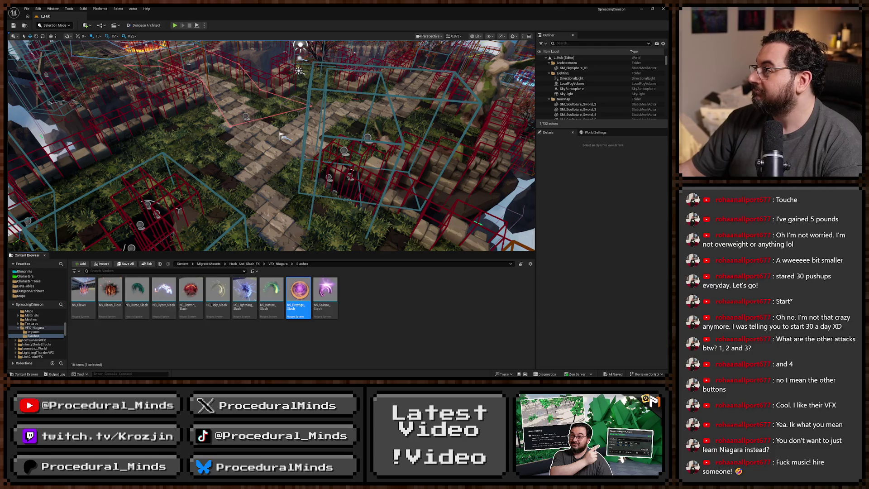
{"action": "double_click", "coordinate": [298, 294]}
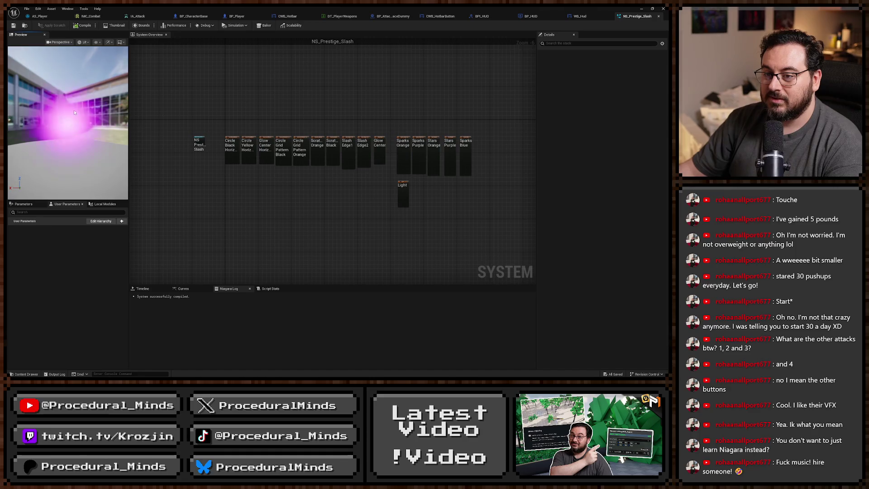
Locate the Sparks and Stars emitters in the System Overview and disable Stars_Purple
{"action": "mouse_move", "coordinate": [76, 130]}
{"action": "left_mouse_down"}
{"action": "mouse_move", "coordinate": [76, 113]}
{"action": "mouse_move", "coordinate": [76, 129]}
{"action": "left_mouse_up"}
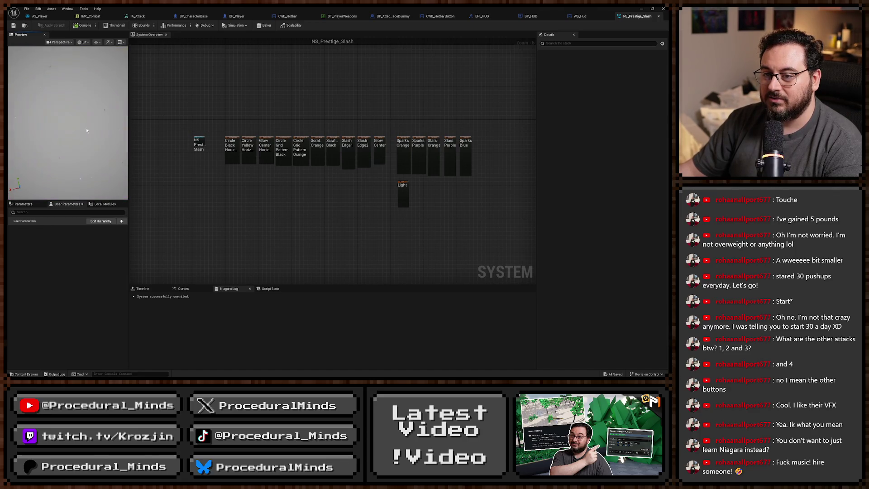
{"action": "scroll", "coordinate": [230, 150], "scroll_direction": "up", "scroll_amount": 6}
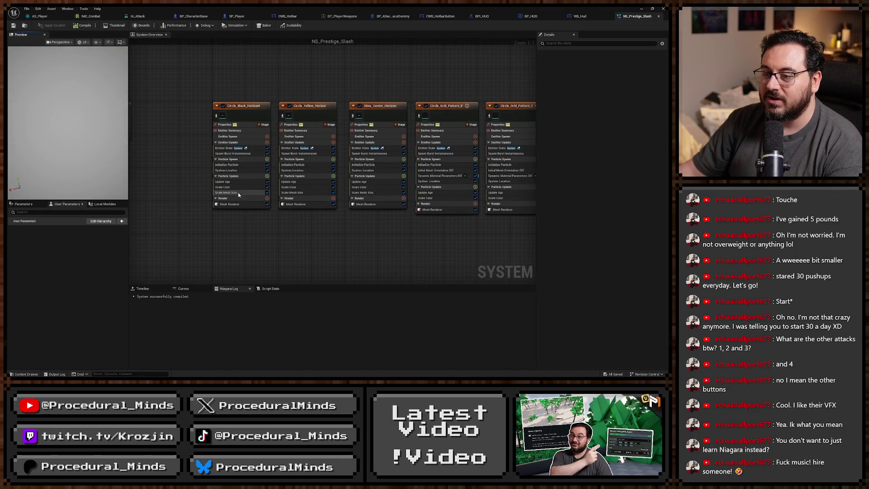
{"action": "left_click", "coordinate": [232, 187]}
{"action": "left_click_drag", "start_coordinate": [357, 228], "coordinate": [303, 228]}
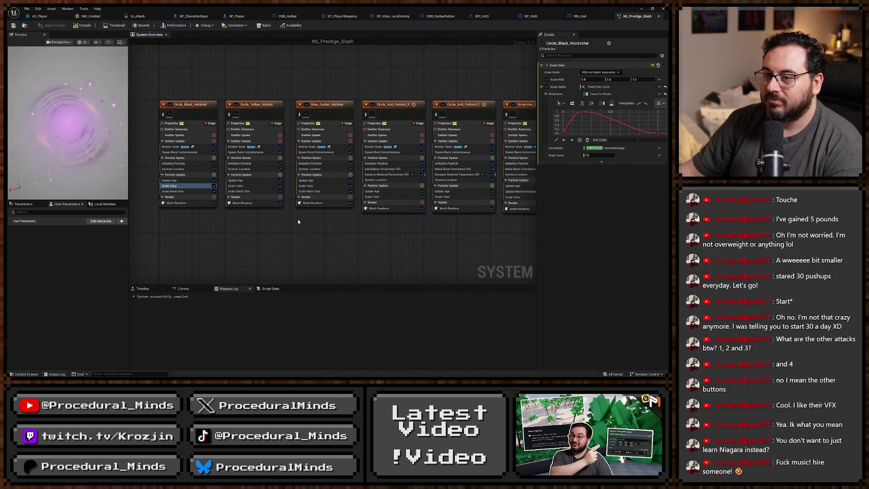
{"action": "mouse_move", "coordinate": [215, 96]}
{"action": "left_mouse_down"}
{"action": "mouse_move", "coordinate": [196, 63]}
{"action": "mouse_move", "coordinate": [320, 68]}
{"action": "left_mouse_up"}
{"action": "scroll", "coordinate": [320, 68], "scroll_direction": "down", "scroll_amount": 1}
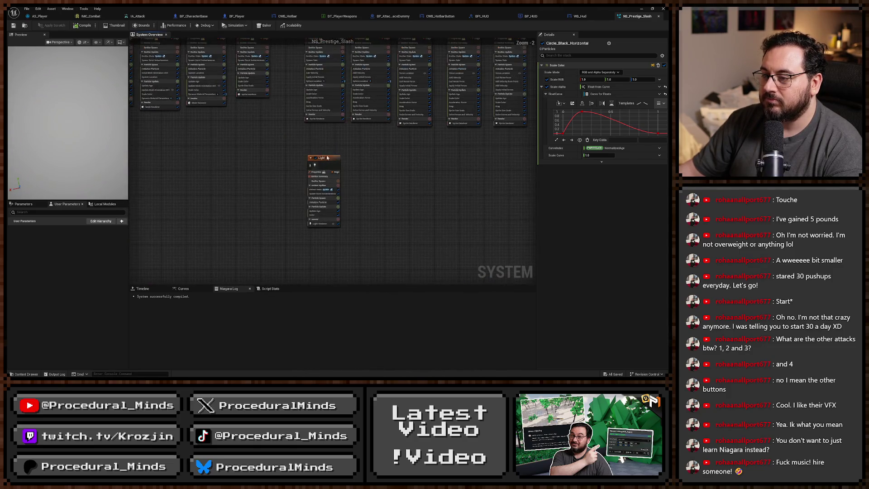
{"action": "left_click_drag", "start_coordinate": [336, 161], "coordinate": [220, 249]}
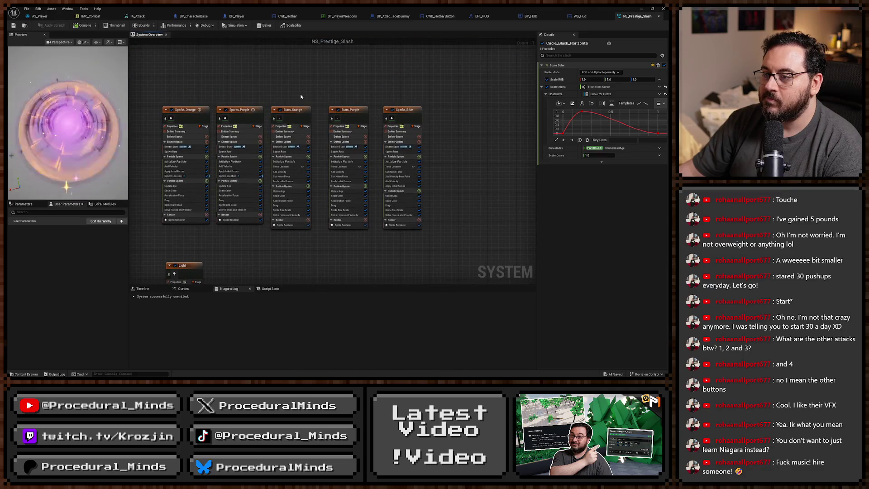
{"action": "left_click", "coordinate": [338, 109]}
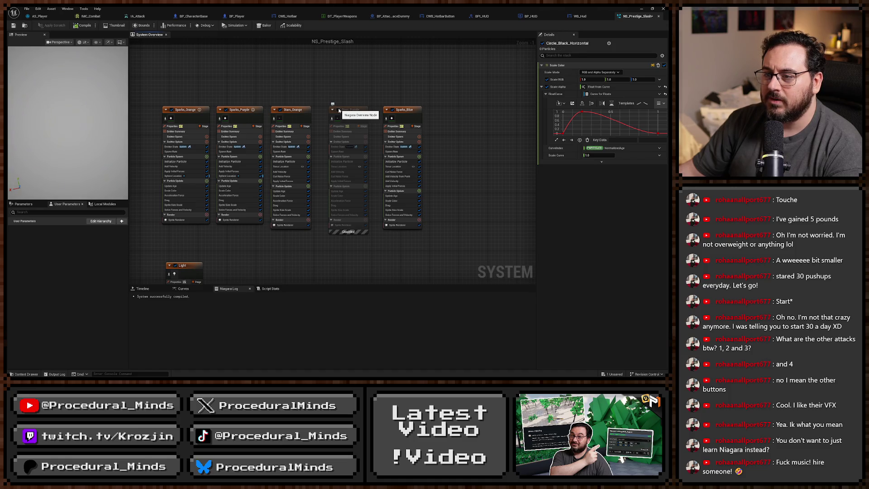
{"action": "left_click_drag", "start_coordinate": [184, 93], "coordinate": [512, 109]}
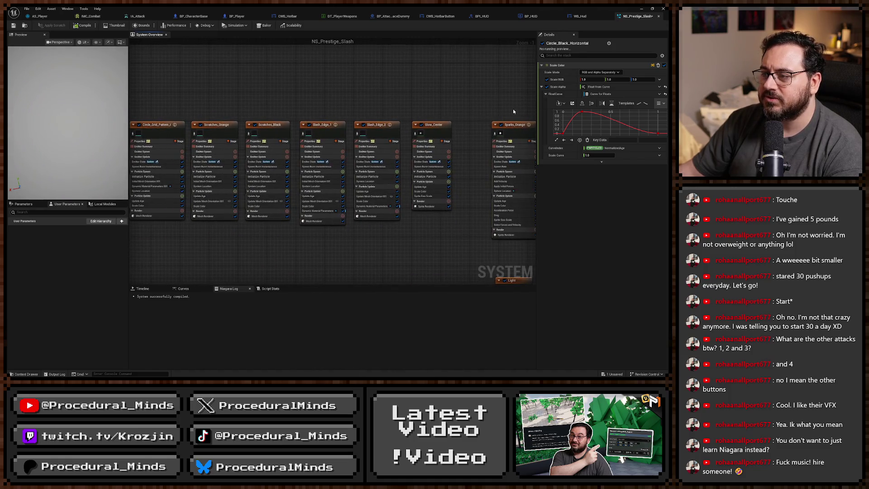
{"action": "mouse_move", "coordinate": [324, 125]}
{"action": "left_mouse_down"}
{"action": "mouse_move", "coordinate": [341, 97]}
{"action": "mouse_move", "coordinate": [386, 89]}
{"action": "mouse_move", "coordinate": [377, 91]}
{"action": "mouse_move", "coordinate": [493, 96]}
{"action": "left_mouse_up"}
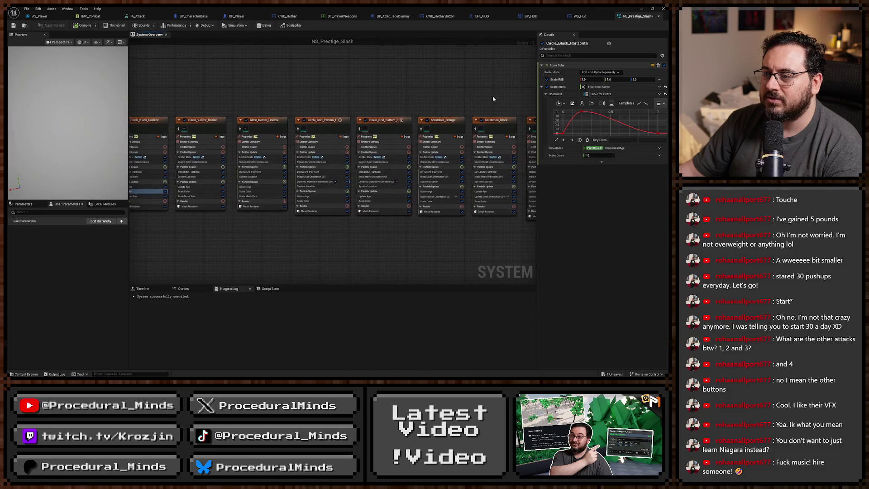
{"action": "left_click_drag", "start_coordinate": [314, 96], "coordinate": [409, 99]}
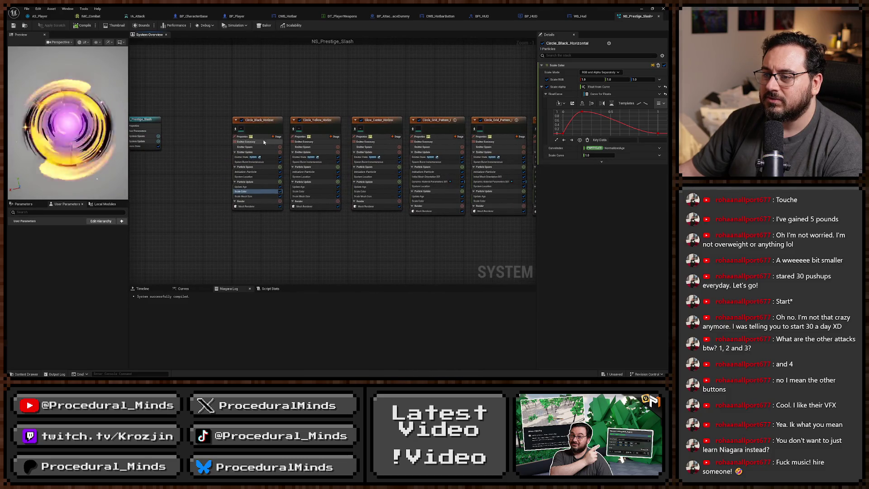
Disable Circle_Black_Horizontal, Circle_Yellow, the centre glow and the first Circle_Grid_Pattern emitter
{"action": "left_click", "coordinate": [241, 120]}
{"action": "left_click", "coordinate": [299, 120]}
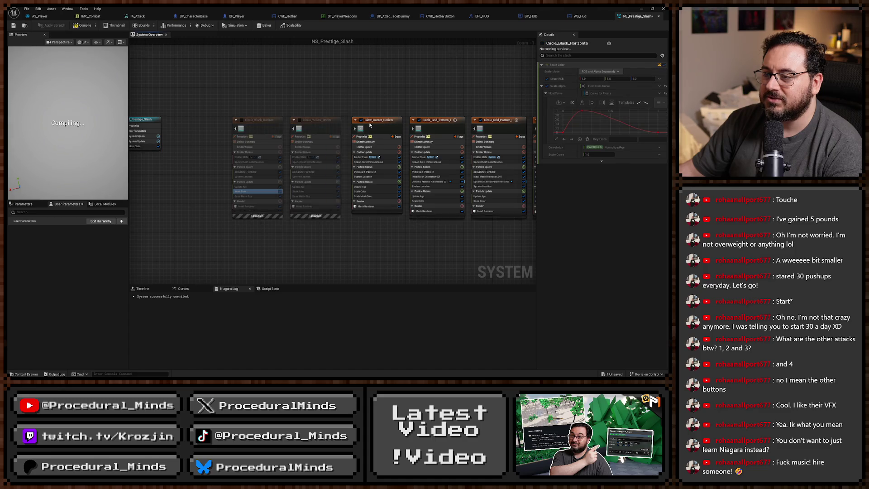
{"action": "left_click", "coordinate": [361, 120]}
{"action": "left_click", "coordinate": [417, 120]}
{"action": "left_click_drag", "start_coordinate": [475, 96], "coordinate": [256, 93]}
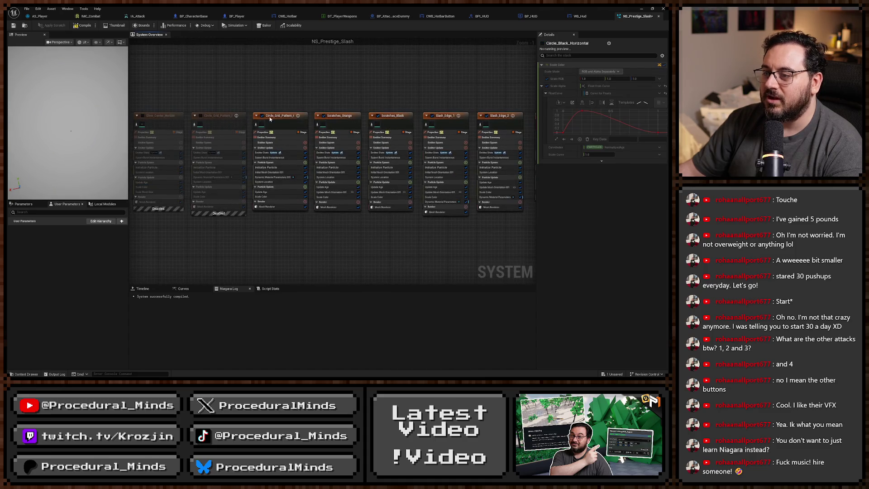
Disable the second Circle_Grid_Pattern, Scratches_Orange, Scratches_Black, Slash_Edge_1 and the centre emitter
{"action": "left_click", "coordinate": [262, 116]}
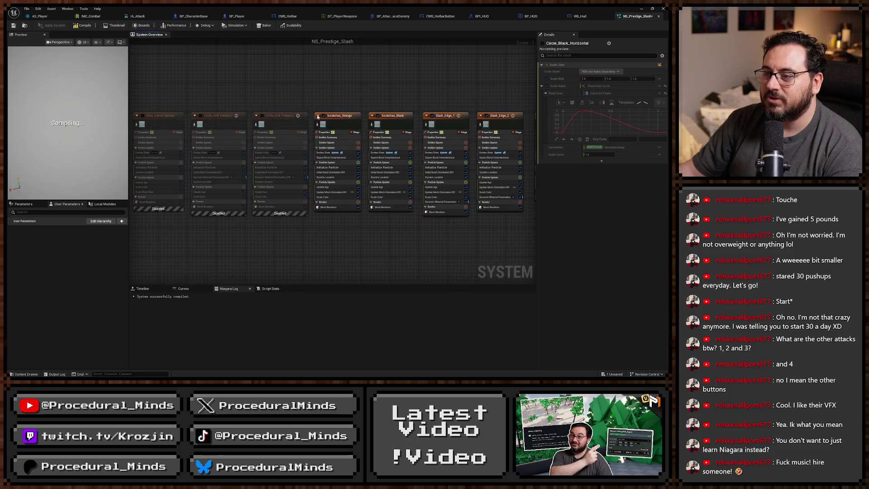
{"action": "left_click", "coordinate": [323, 115]}
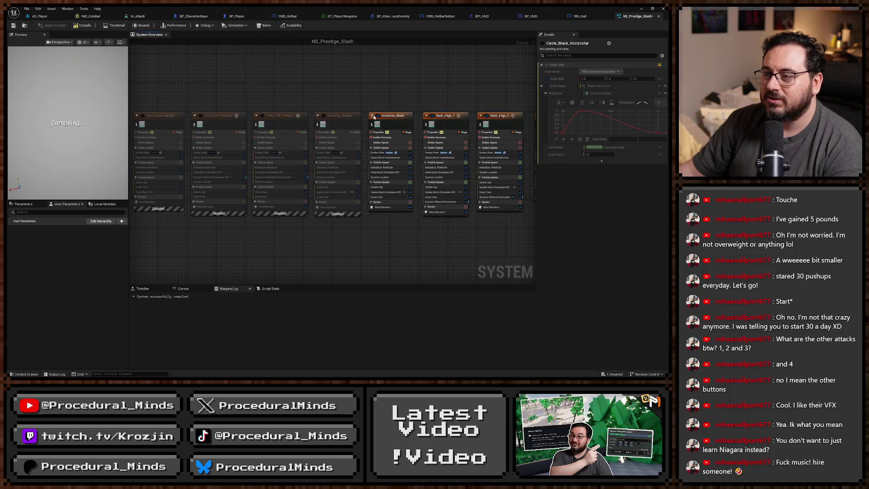
{"action": "left_click", "coordinate": [377, 115]}
{"action": "left_click", "coordinate": [431, 116]}
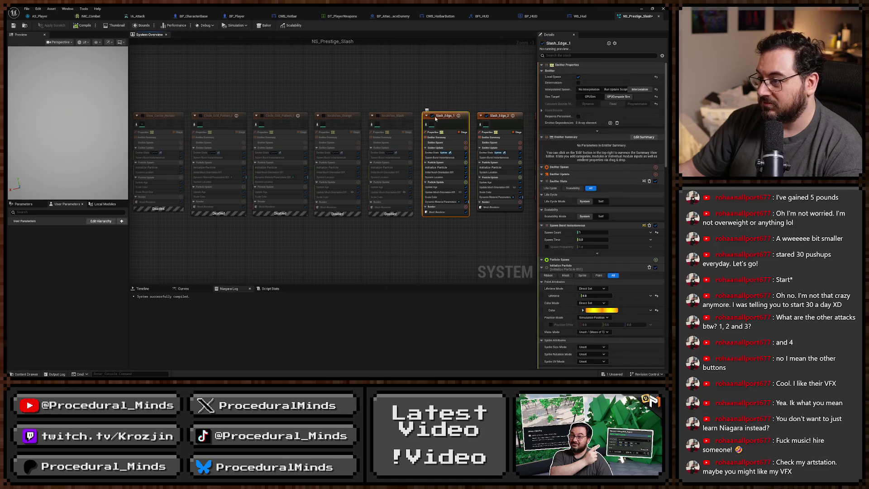
{"action": "left_click", "coordinate": [430, 117]}
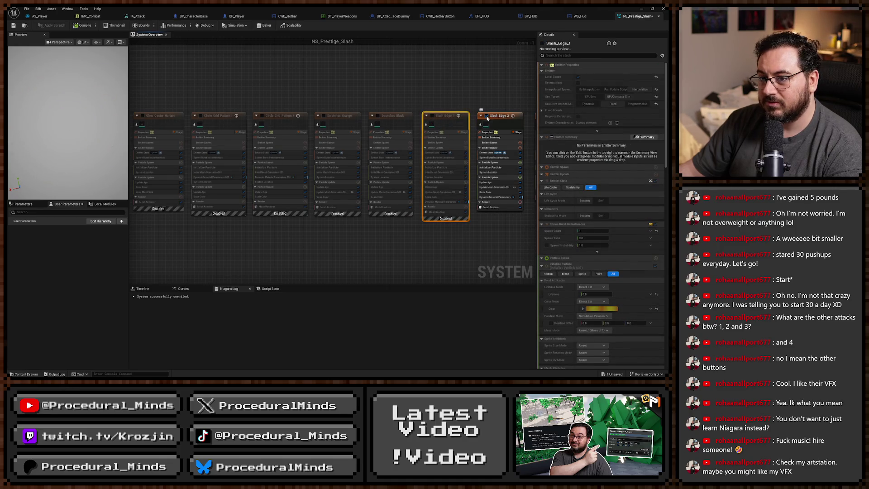
{"action": "left_click_drag", "start_coordinate": [532, 83], "coordinate": [260, 77]}
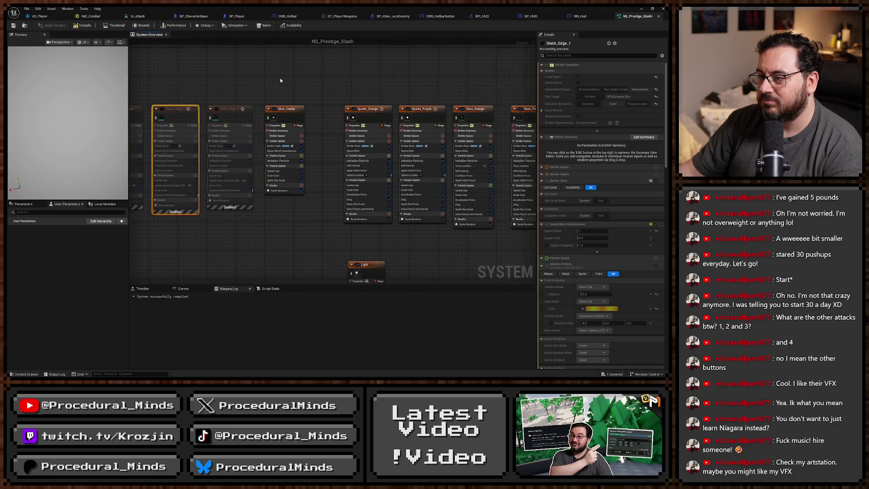
{"action": "left_click", "coordinate": [274, 109]}
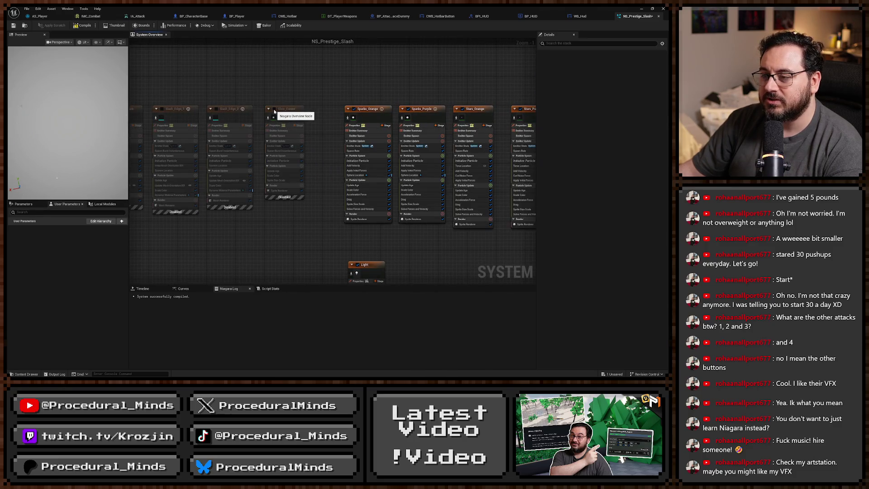
Re-enable Glow_Center and set its Initialize Particle Color to a red-orange
{"action": "left_click", "coordinate": [274, 109]}
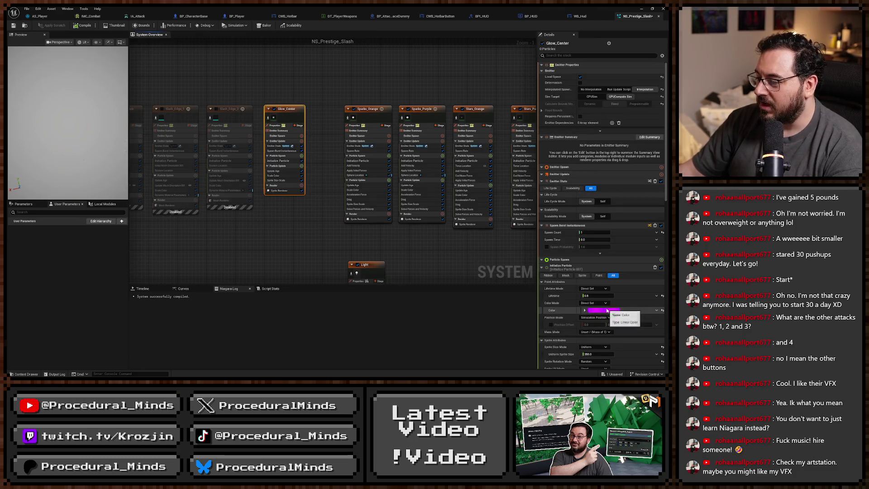
{"action": "left_click", "coordinate": [603, 310]}
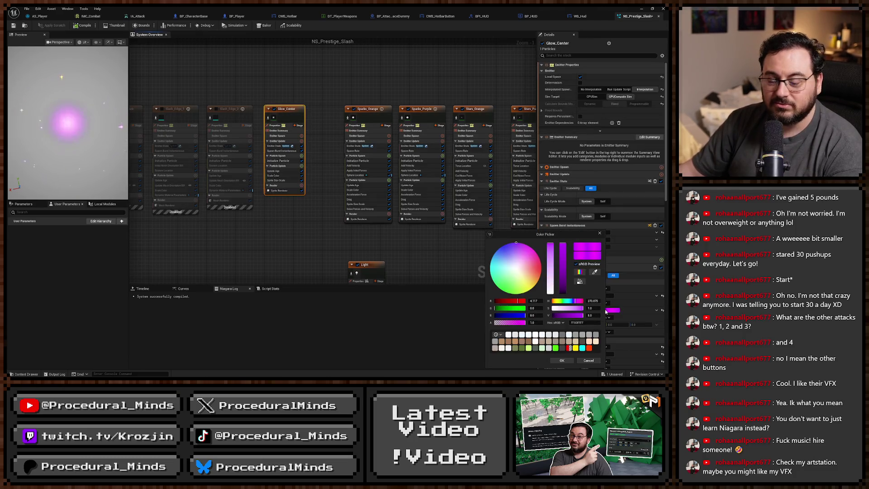
{"action": "left_click", "coordinate": [540, 270]}
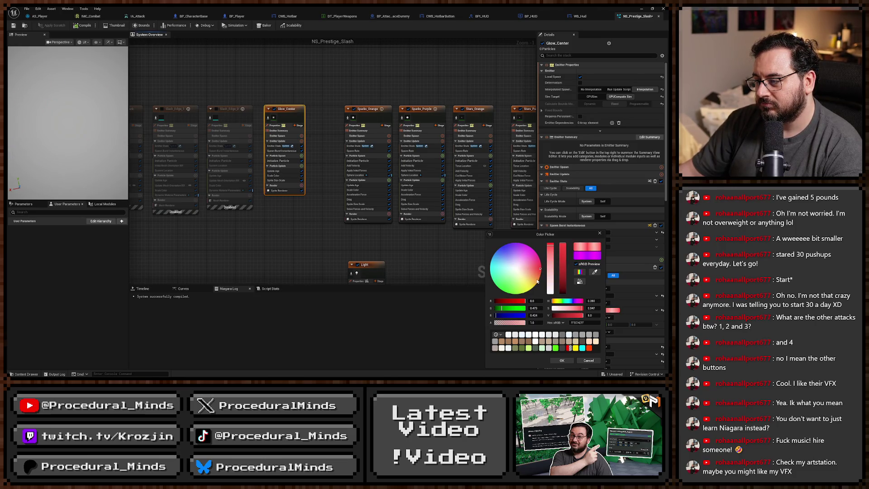
{"action": "left_click", "coordinate": [537, 278]}
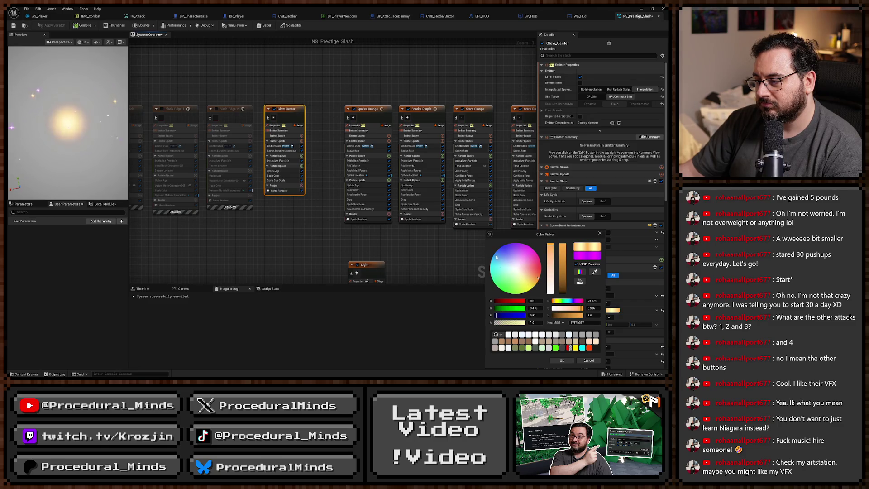
{"action": "left_click", "coordinate": [541, 273]}
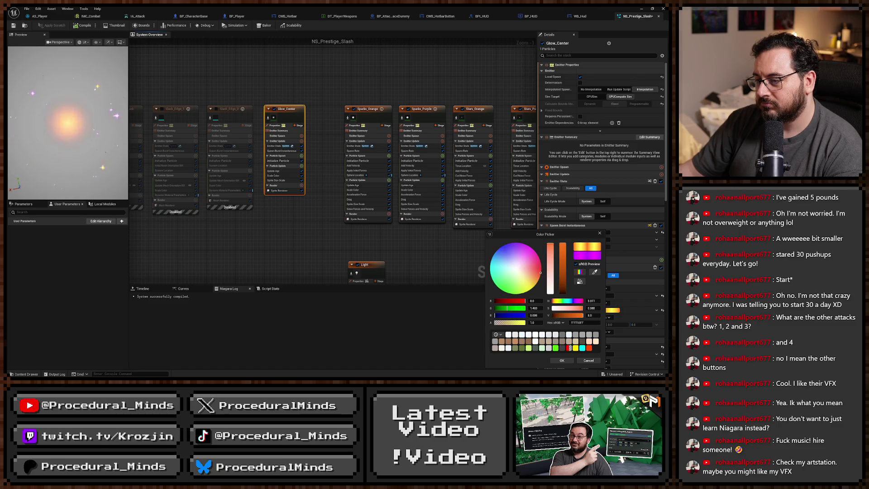
{"action": "left_click", "coordinate": [559, 360]}
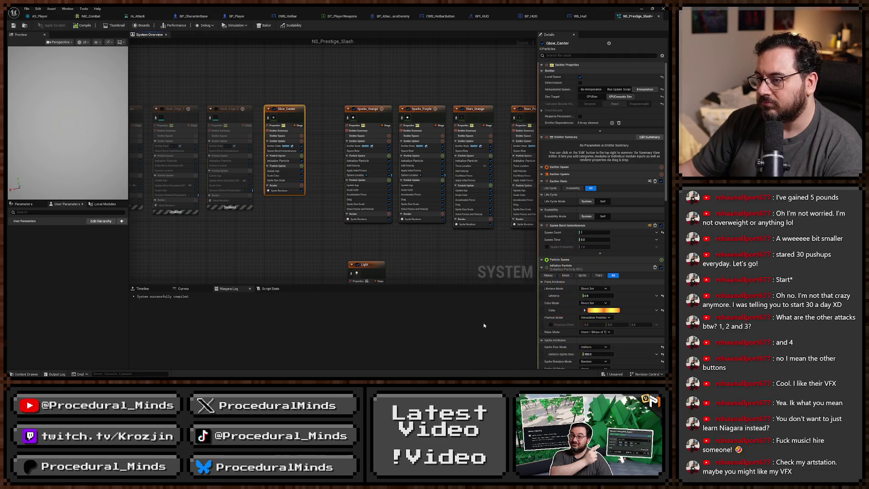
{"action": "left_click_drag", "start_coordinate": [248, 212], "coordinate": [354, 213]}
Re-enable Slash_Edge_1 and 2, both Scratches, two Circle_Grid_Pattern emitters and Glow_Center_Horizontal
{"action": "left_click", "coordinate": [322, 110]}
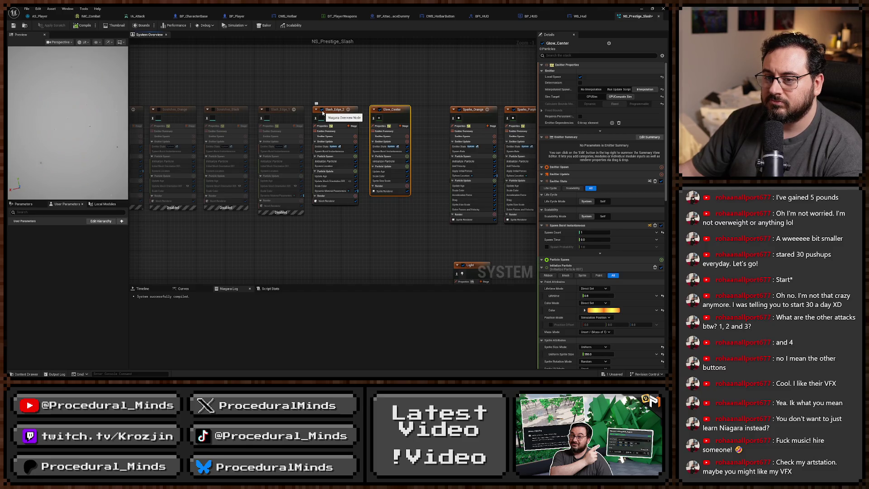
{"action": "left_click", "coordinate": [269, 109]}
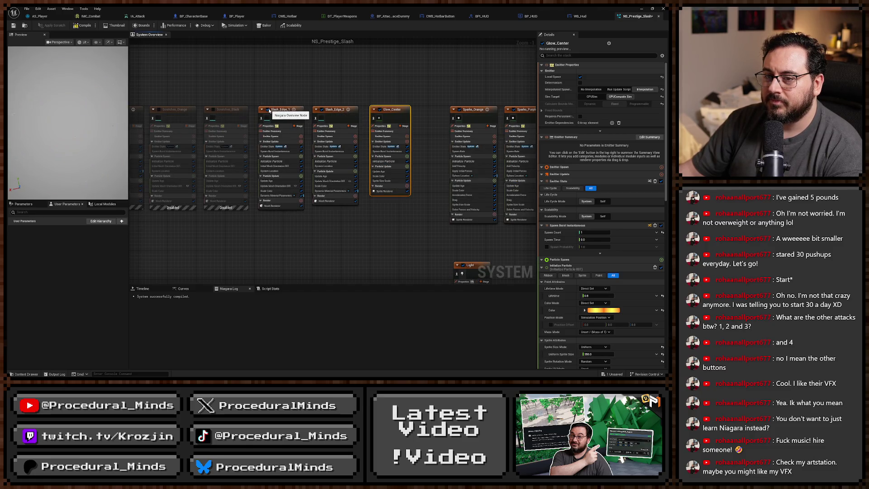
{"action": "left_click_drag", "start_coordinate": [273, 96], "coordinate": [395, 91]}
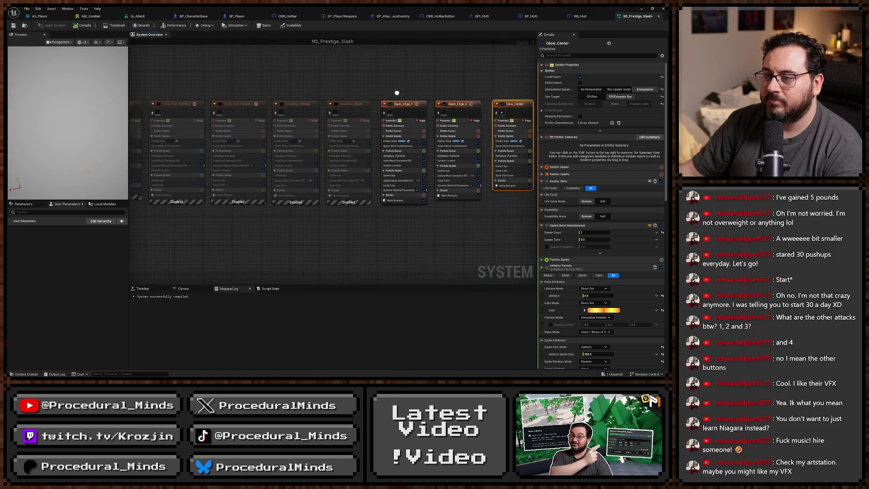
{"action": "left_click", "coordinate": [335, 105]}
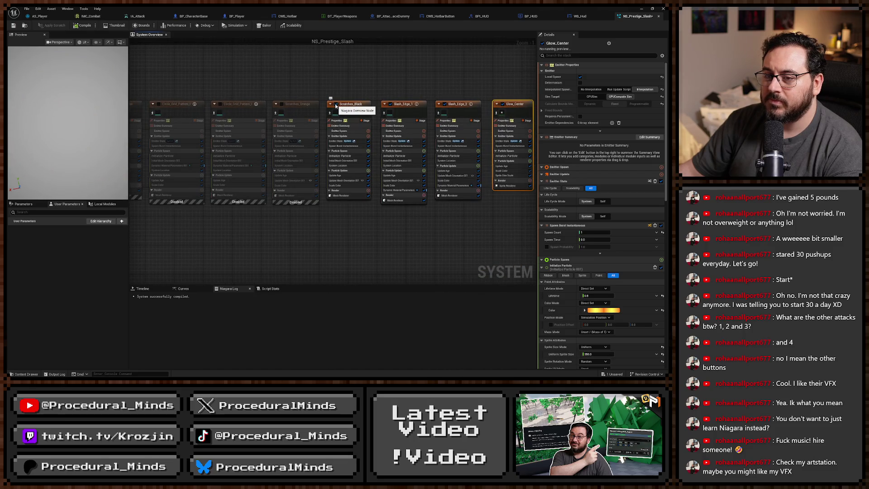
{"action": "left_click", "coordinate": [282, 104]}
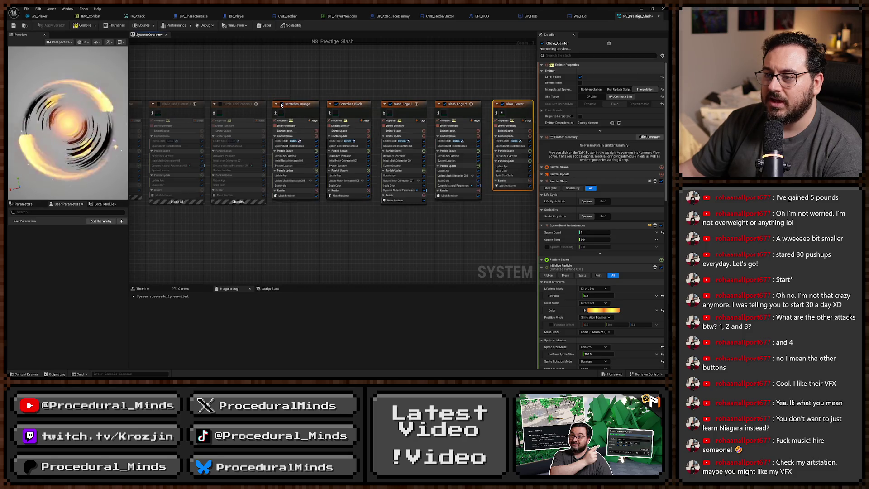
{"action": "left_click_drag", "start_coordinate": [225, 106], "coordinate": [351, 108]}
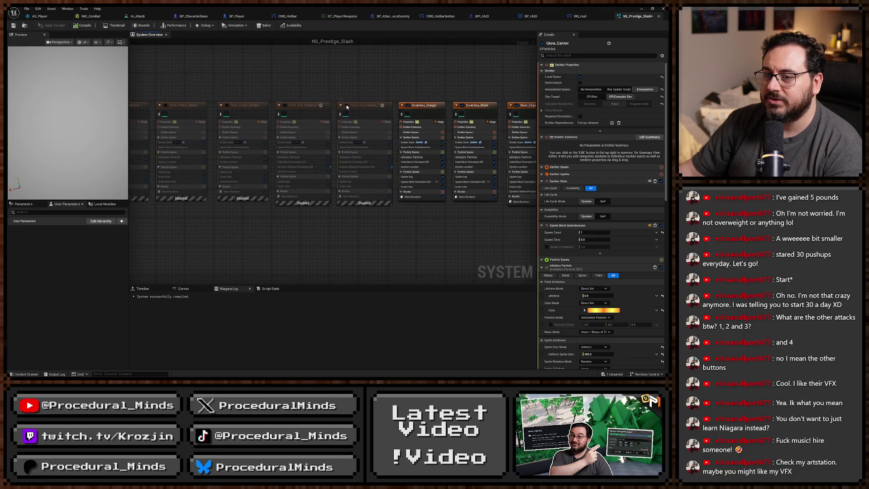
{"action": "left_click", "coordinate": [347, 106]}
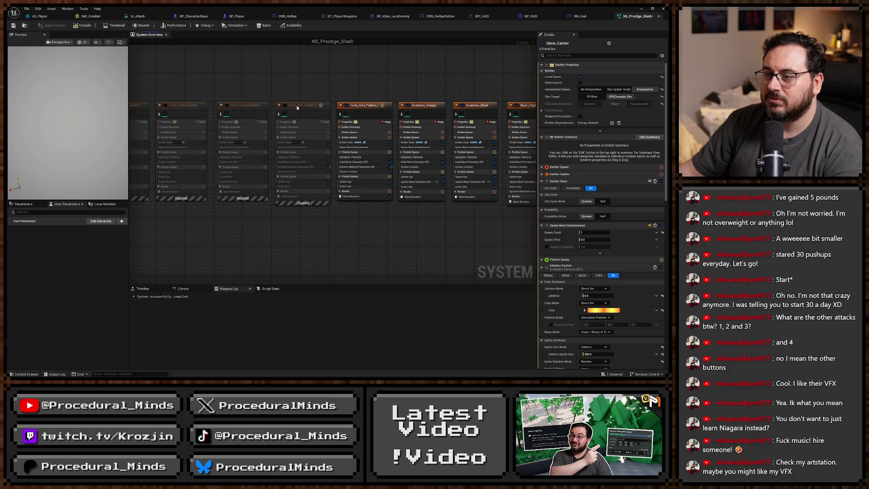
{"action": "left_click", "coordinate": [286, 106]}
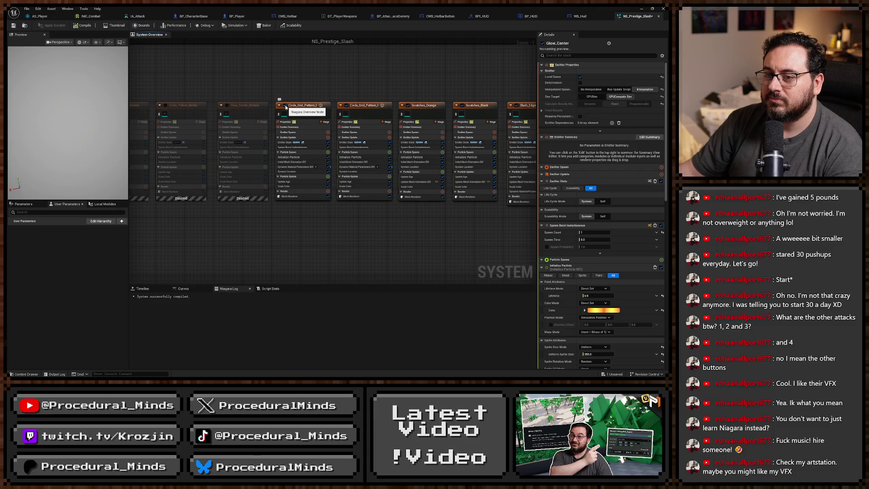
{"action": "left_click", "coordinate": [227, 105]}
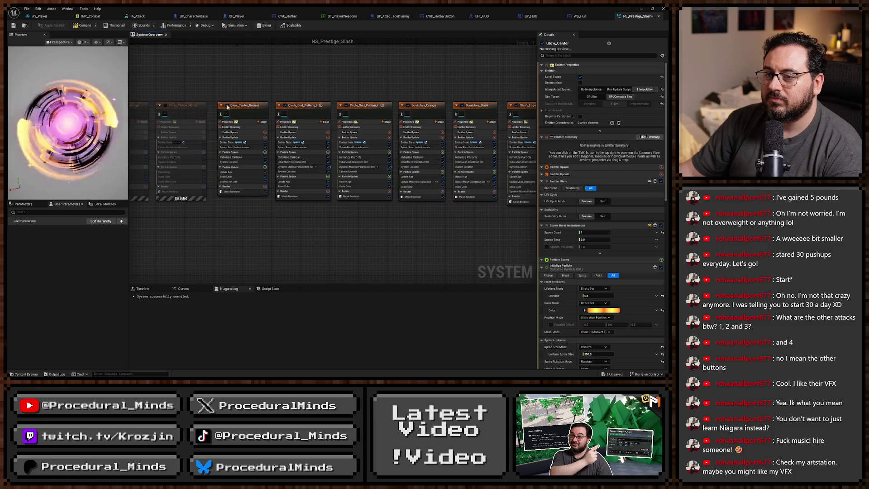
Change Glow_Center_Horizontal's particle colour from magenta to red
{"action": "left_click", "coordinate": [244, 113]}
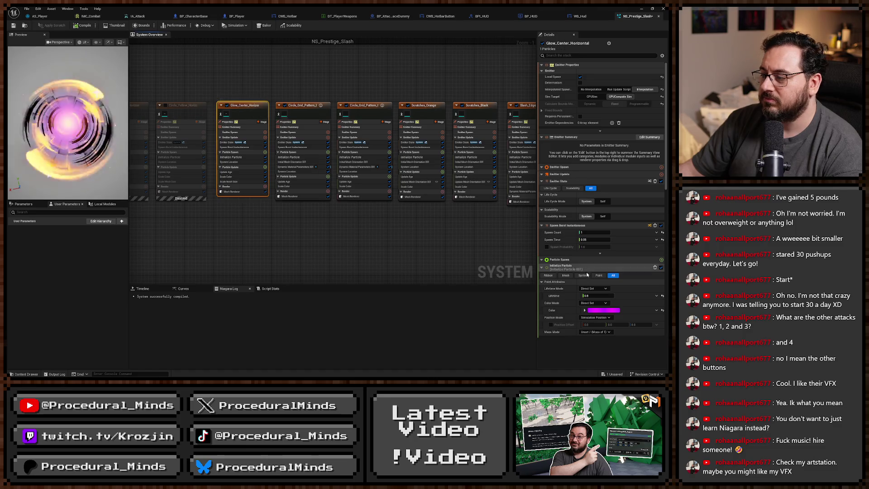
{"action": "left_click", "coordinate": [603, 309]}
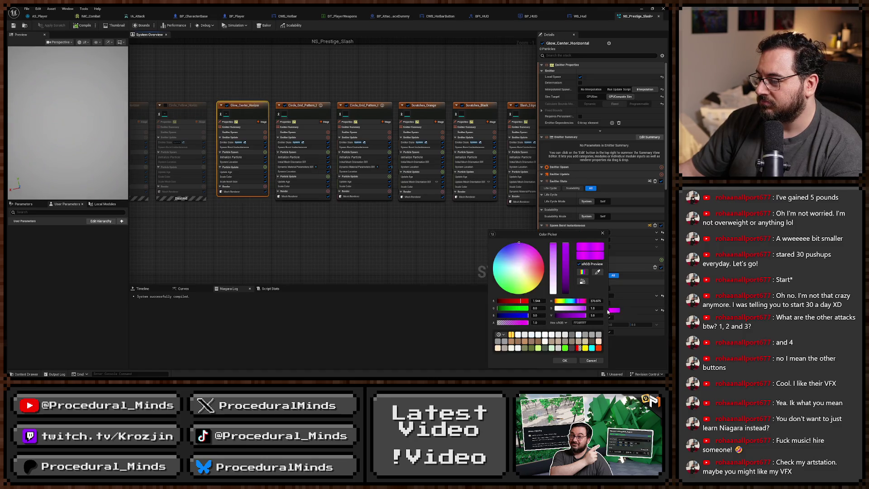
{"action": "left_click", "coordinate": [542, 274]}
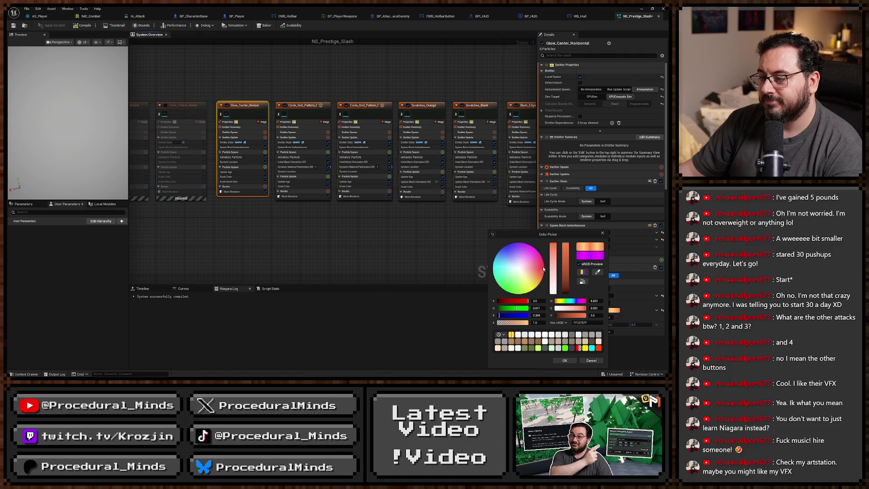
{"action": "left_click", "coordinate": [543, 267]}
{"action": "left_click", "coordinate": [543, 270]}
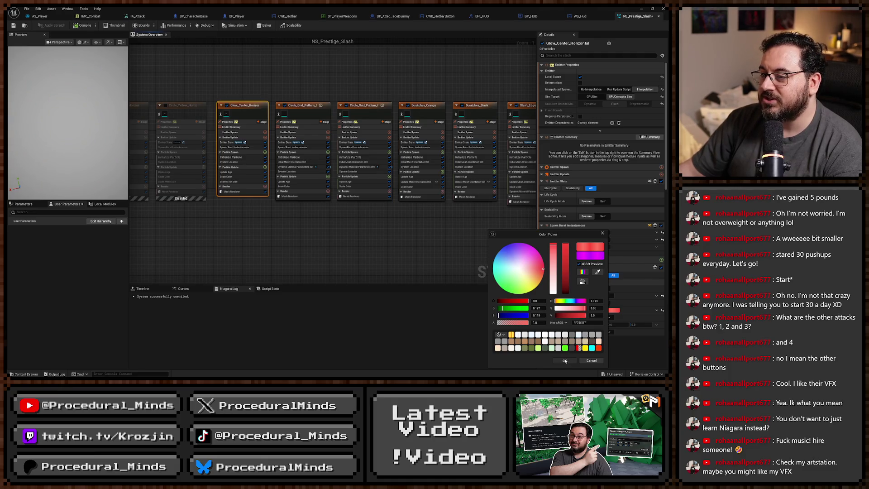
{"action": "left_click", "coordinate": [565, 361]}
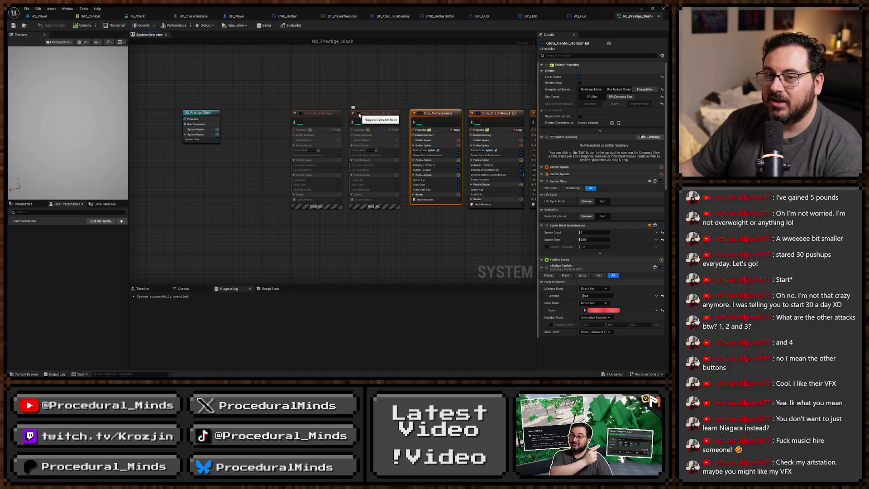
Re-enable the Circle_Yellow_Horizontal and Circle_Black_Horizontal emitters
{"action": "left_click", "coordinate": [357, 113]}
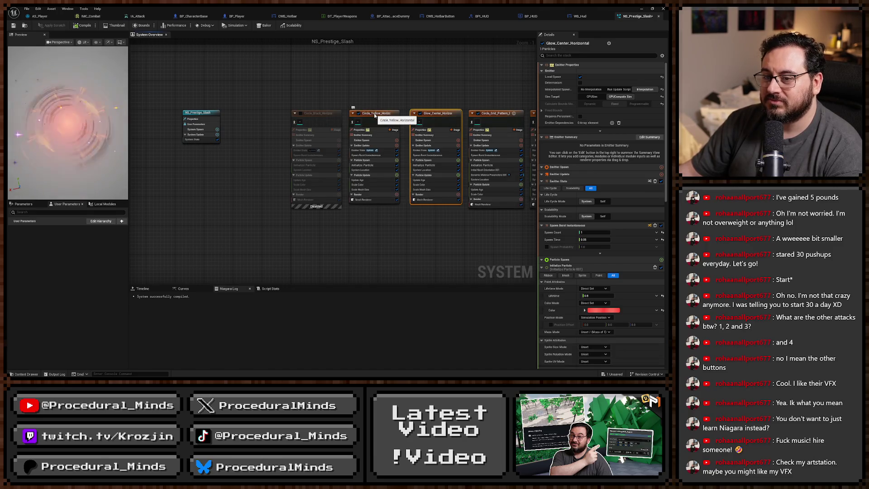
{"action": "left_click", "coordinate": [300, 114]}
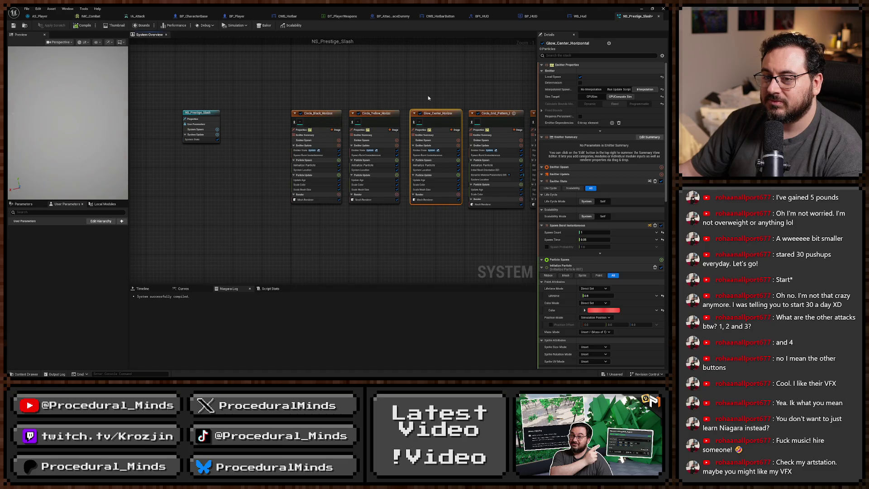
{"action": "scroll", "coordinate": [378, 102], "scroll_direction": "down", "scroll_amount": 5}
{"action": "scroll", "coordinate": [189, 94], "scroll_direction": "up", "scroll_amount": 5}
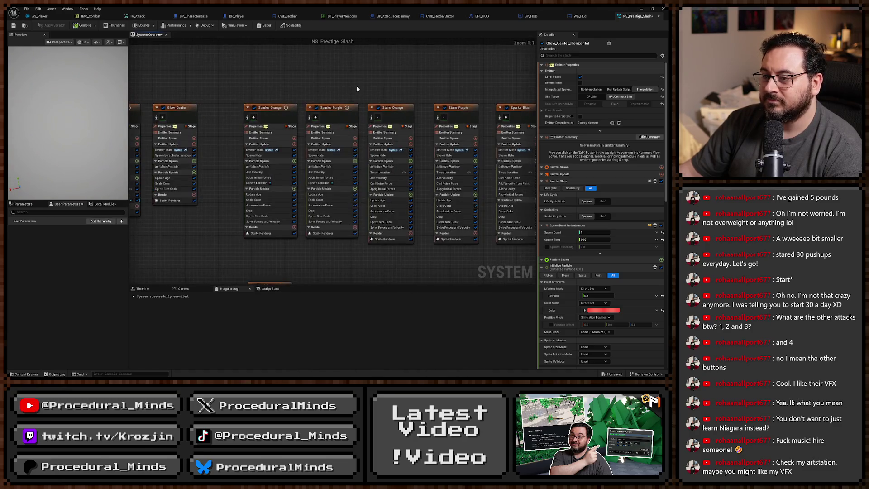
Recolour the Sparks_Purple emitter's particles to orange
{"action": "left_click", "coordinate": [357, 86]}
{"action": "left_click", "coordinate": [246, 105]}
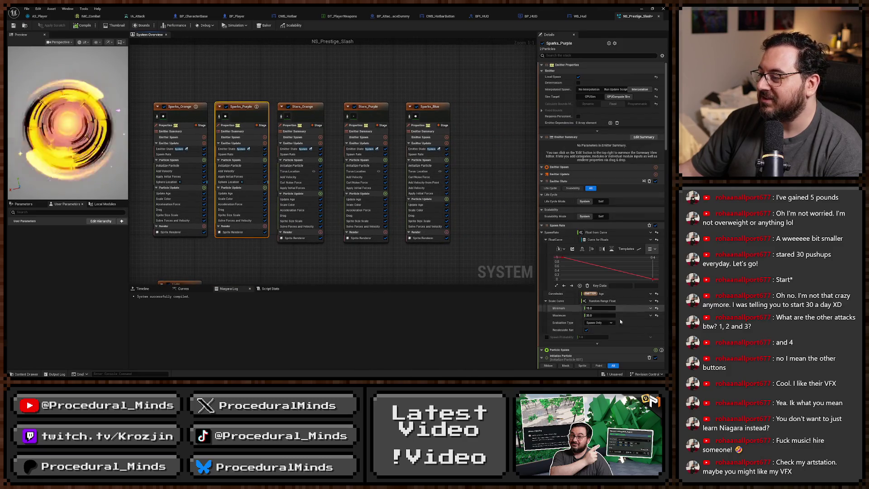
{"action": "scroll", "coordinate": [623, 289], "scroll_direction": "down", "scroll_amount": 2}
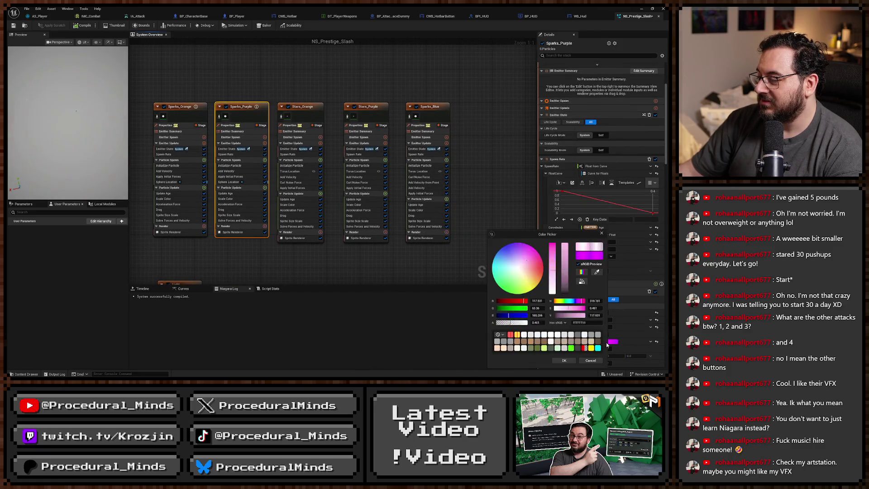
{"action": "left_click", "coordinate": [602, 342]}
{"action": "left_click", "coordinate": [541, 266]}
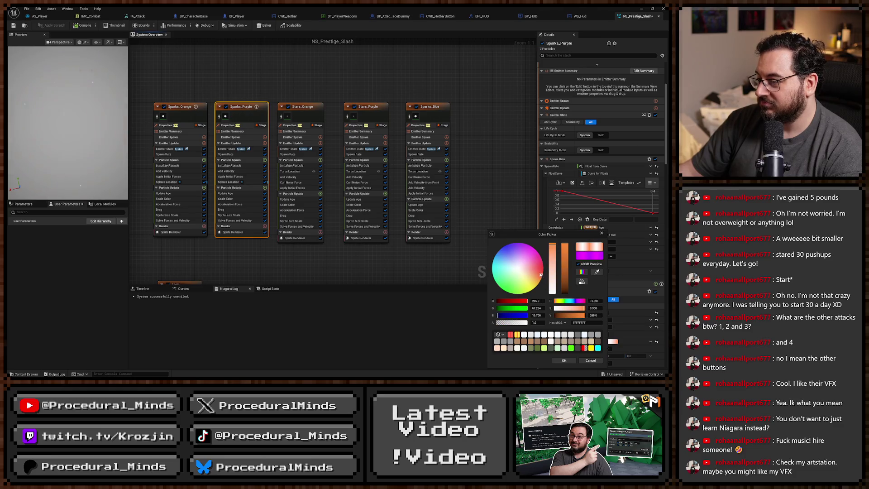
{"action": "left_click", "coordinate": [565, 361]}
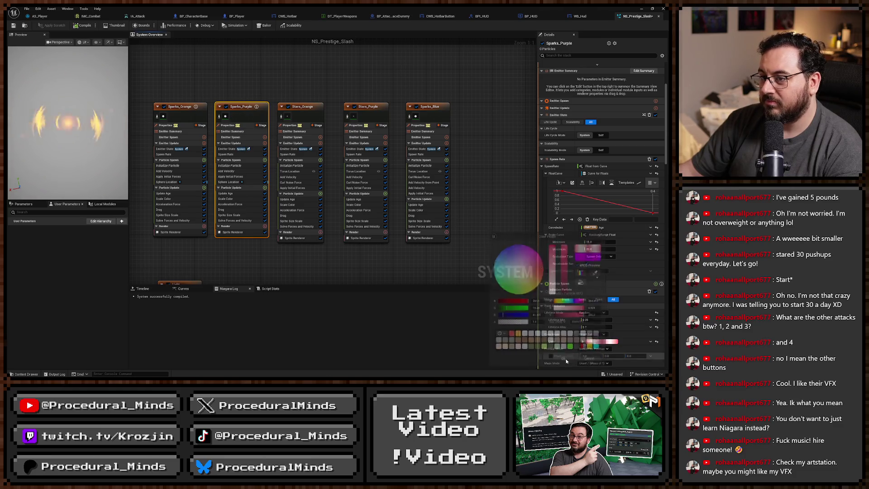
Shift Stars_Purple's particle colour from magenta to a pinkish red
{"action": "left_click", "coordinate": [370, 112]}
{"action": "scroll", "coordinate": [612, 299], "scroll_direction": "down", "scroll_amount": 3}
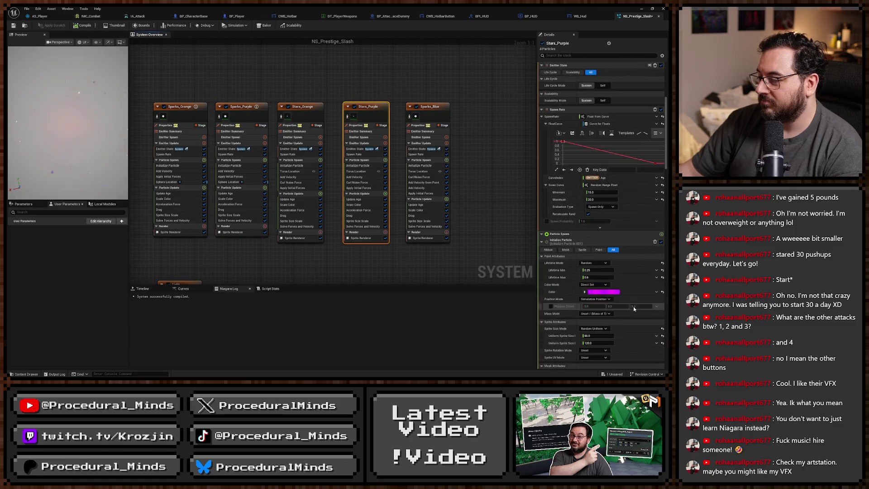
{"action": "left_click", "coordinate": [611, 292]}
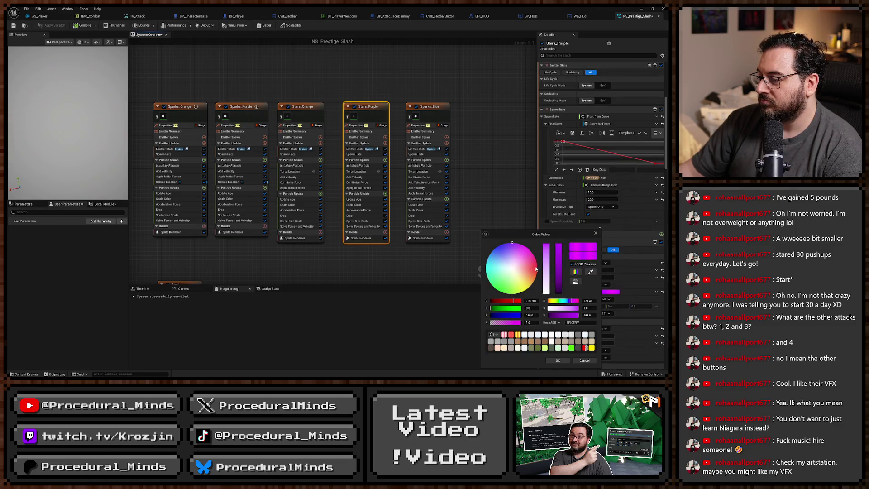
{"action": "left_click", "coordinate": [561, 361]}
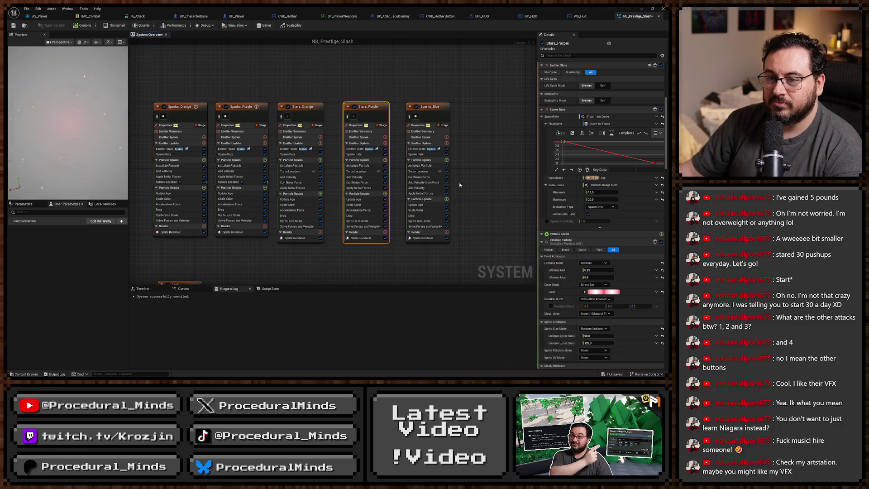
Return to the level editor and load L_Testing from File > Recent Levels
{"action": "key", "text": "alt+Tab"}
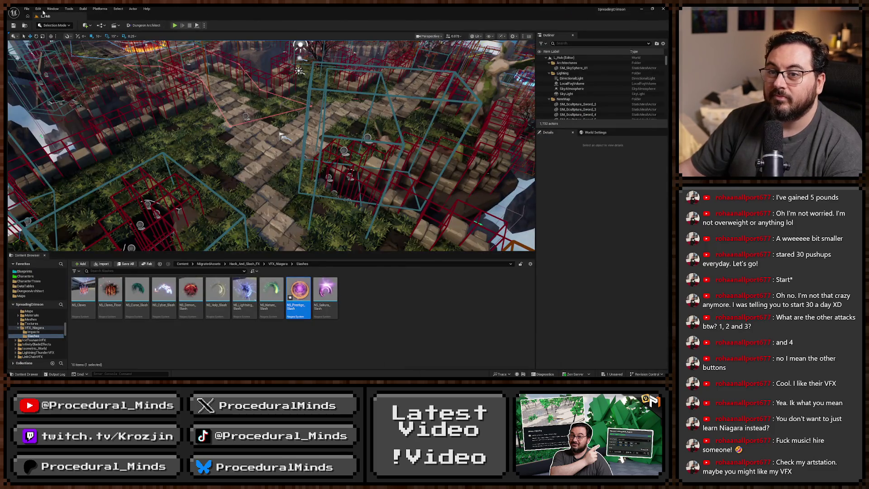
{"action": "left_click", "coordinate": [27, 8]}
{"action": "mouse_move", "coordinate": [76, 46]}
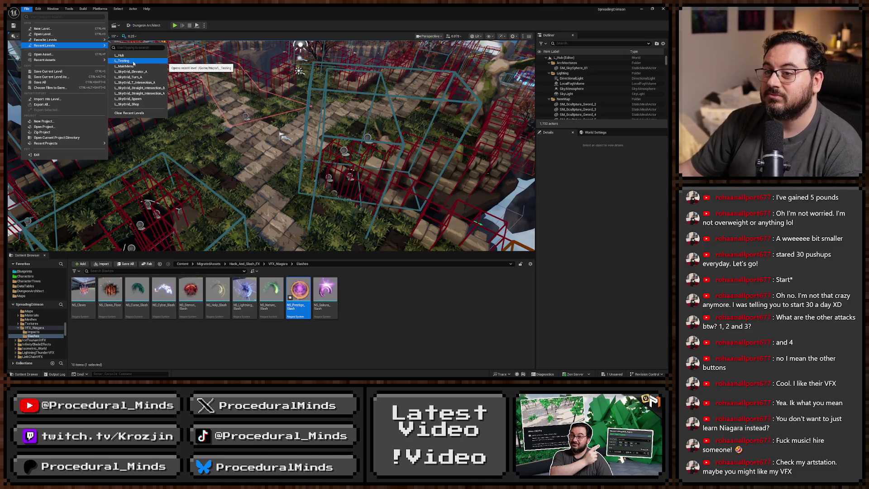
{"action": "left_click", "coordinate": [234, 106]}
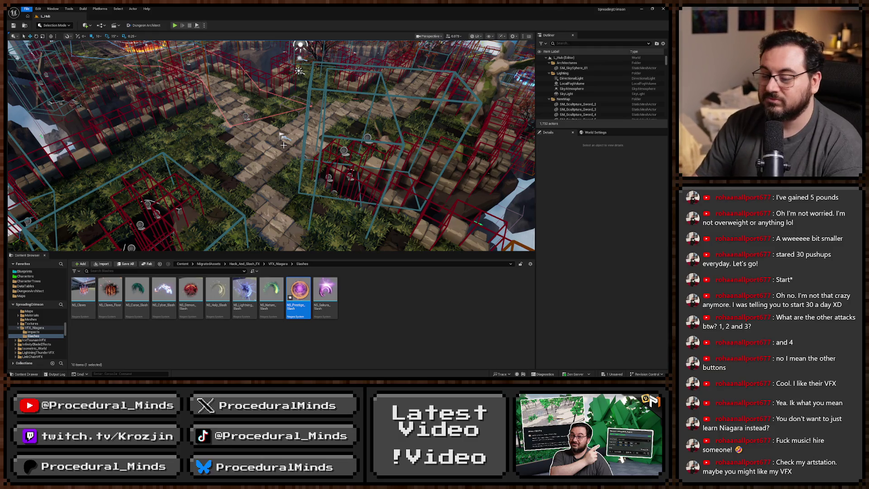
Play-test L_Testing: fire ability 2 twice, stop, then restart and perform a fiery slash
{"action": "key", "text": "F11"}
{"action": "key", "text": "alt+p"}
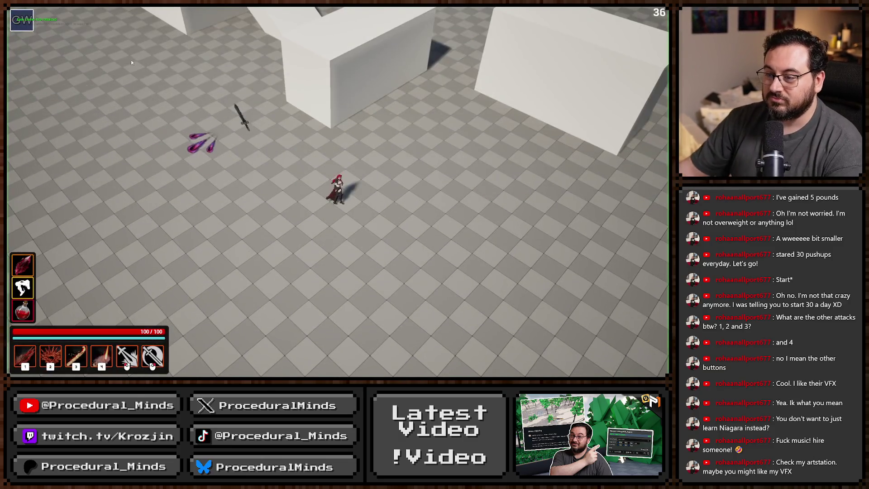
{"action": "key", "text": "2"}
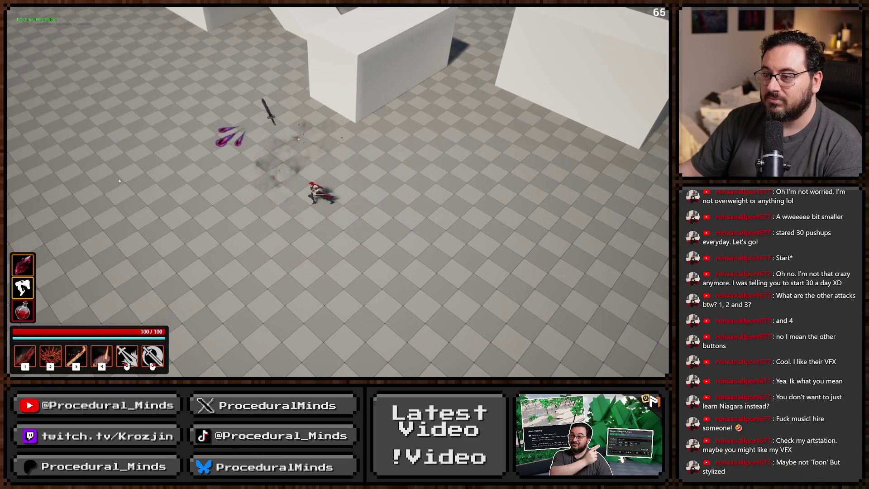
{"action": "key", "text": "2"}
{"action": "key", "text": "Escape"}
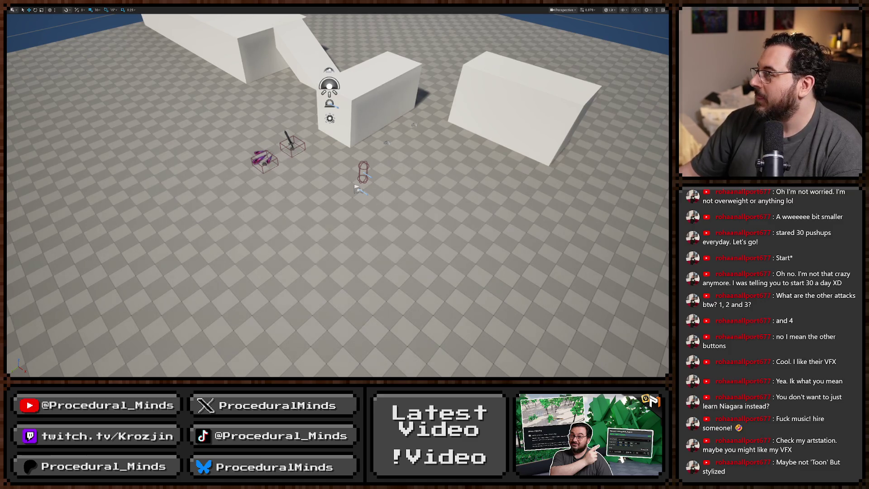
{"action": "key", "text": "alt+p"}
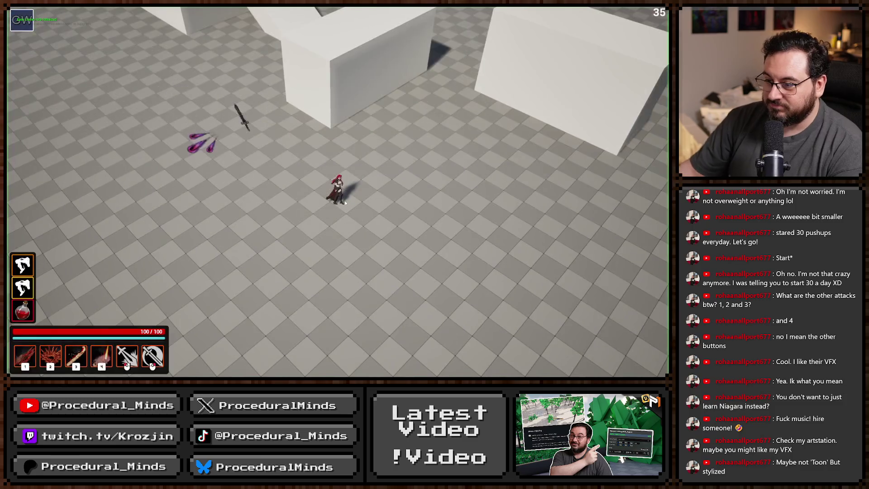
{"action": "left_click", "coordinate": [214, 213]}
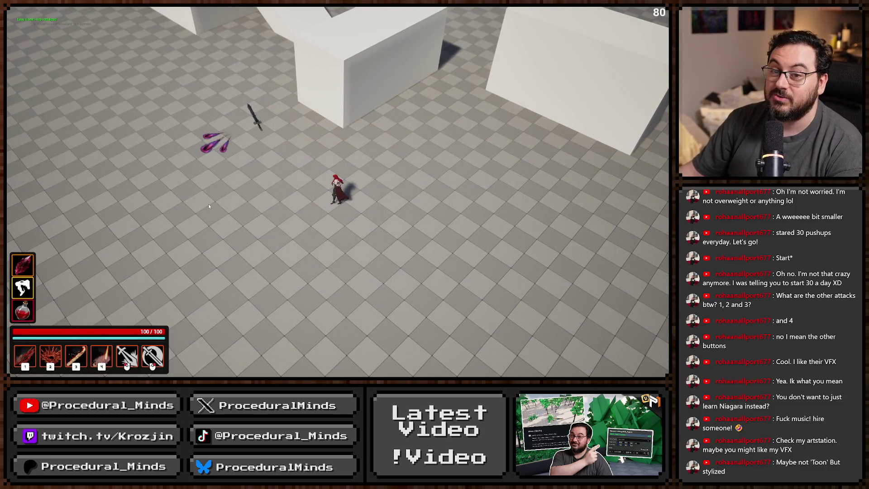
Fire repeated left-click slashes, flame rings and large fiery blasts around the arena
{"action": "left_click", "coordinate": [209, 203]}
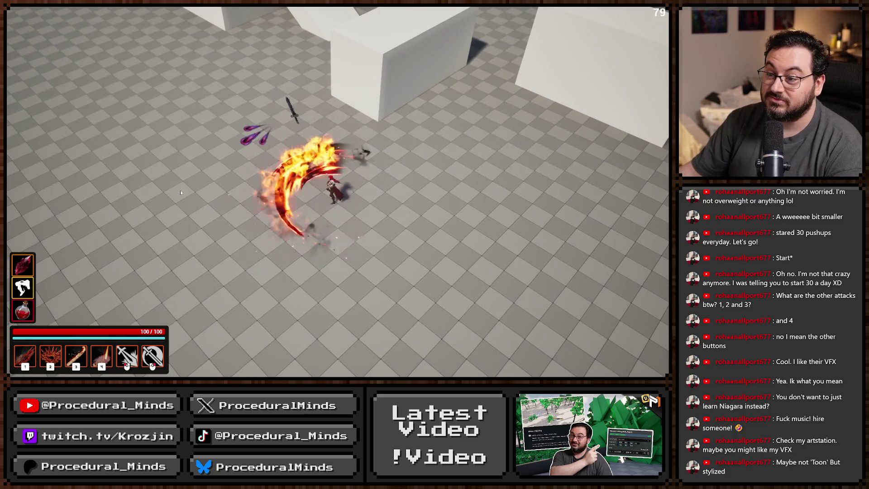
{"action": "left_click", "coordinate": [418, 193]}
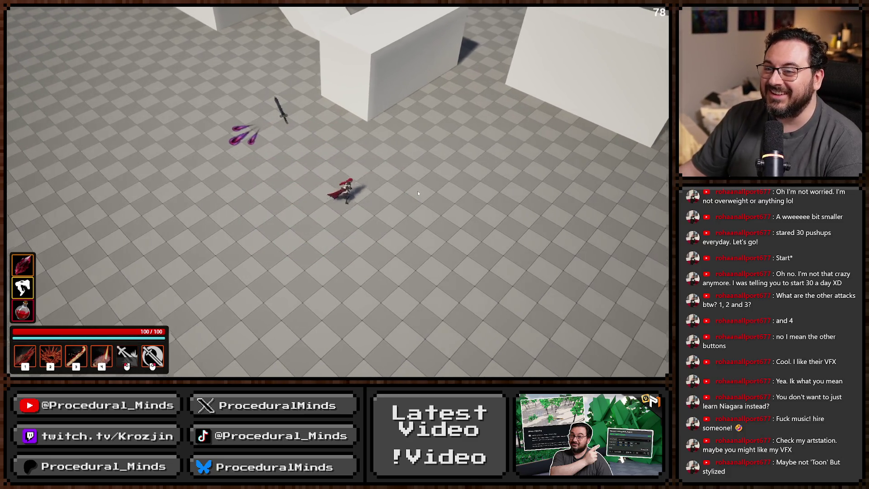
{"action": "left_click", "coordinate": [170, 187]}
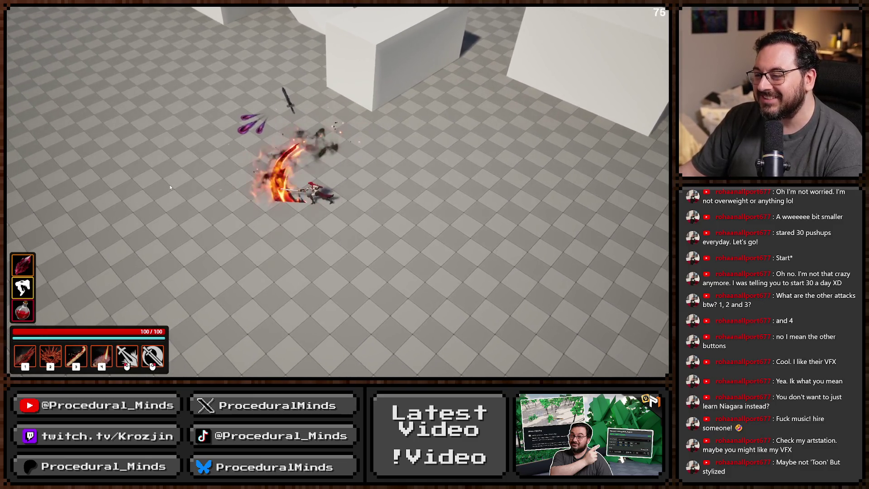
{"action": "left_click", "coordinate": [170, 187]}
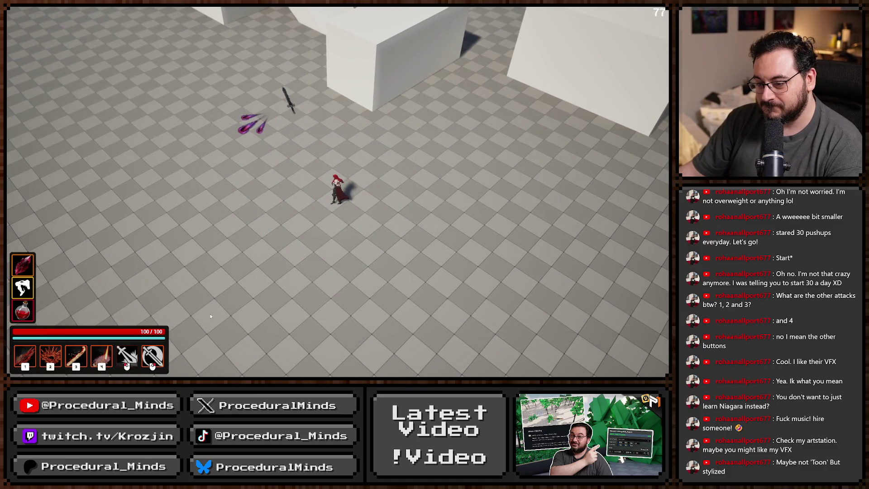
{"action": "left_click", "coordinate": [180, 194]}
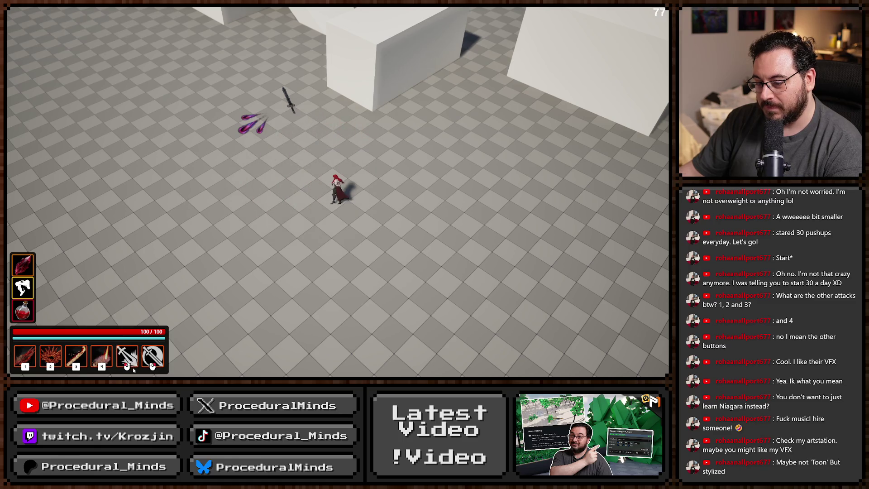
{"action": "left_click", "coordinate": [133, 370]}
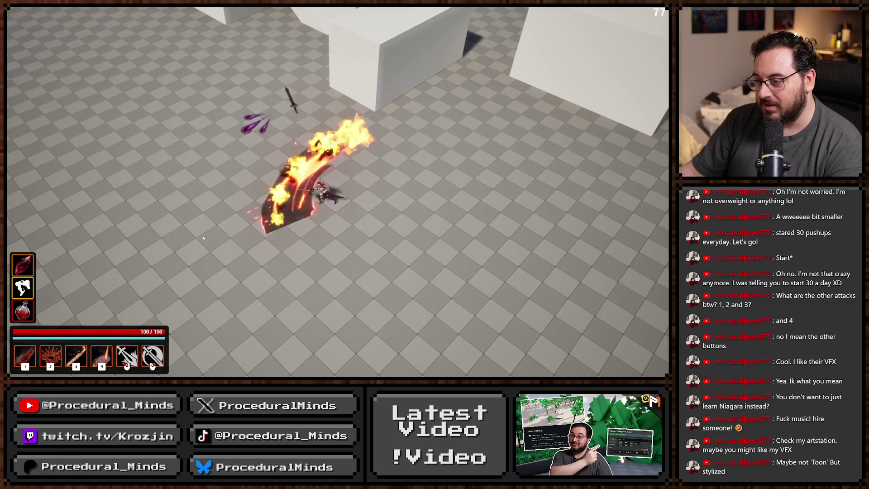
{"action": "left_click", "coordinate": [130, 368]}
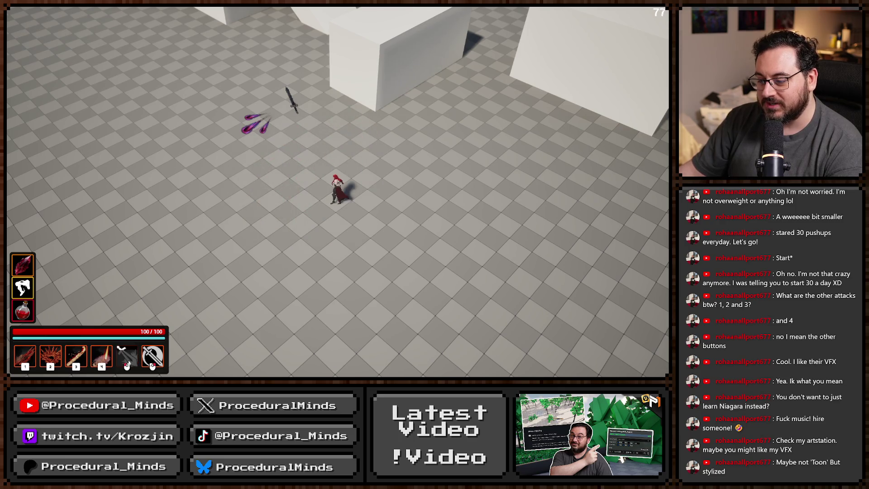
{"action": "left_click", "coordinate": [222, 190]}
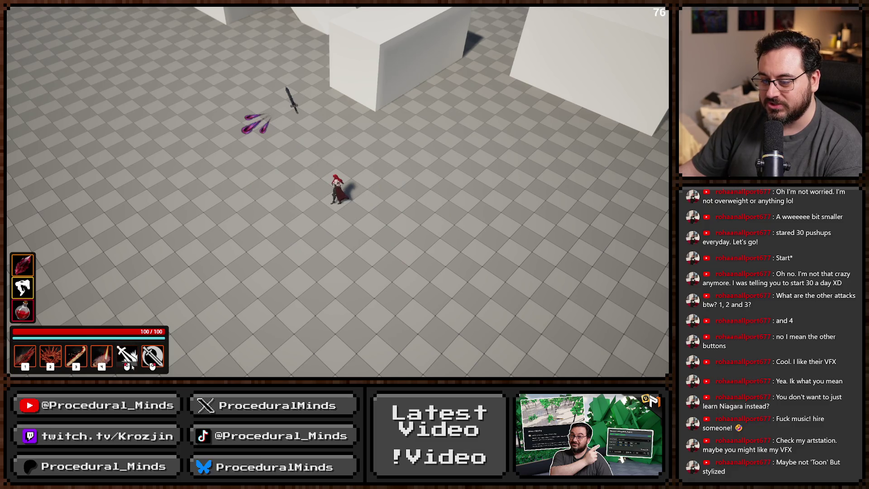
{"action": "left_click", "coordinate": [189, 179]}
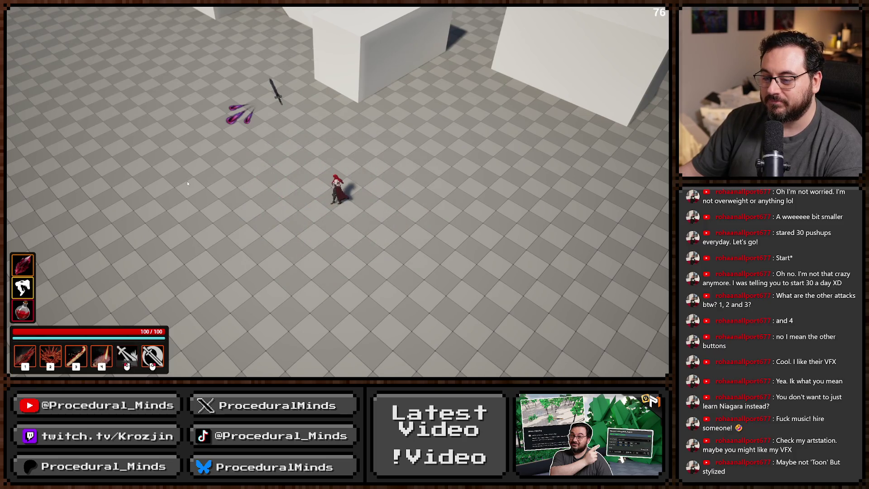
{"action": "left_click", "coordinate": [187, 183]}
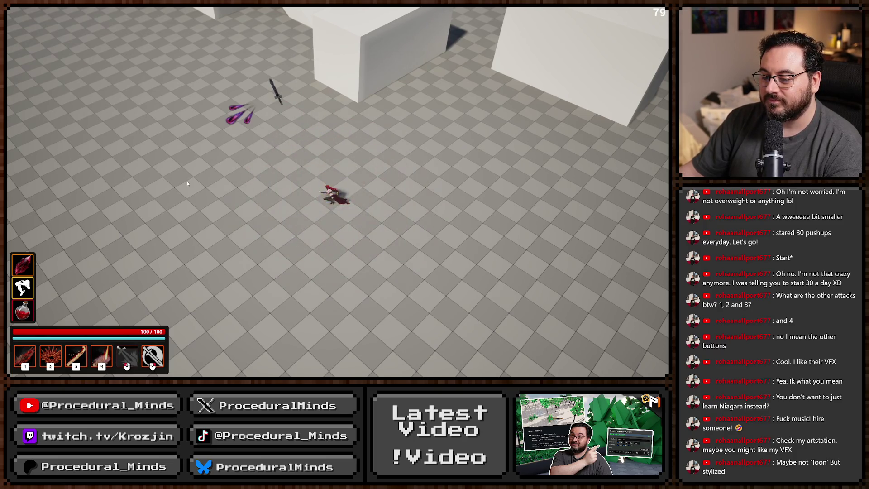
Perform three right-click crescent slash lunges, then end the play session
{"action": "right_click", "coordinate": [190, 180]}
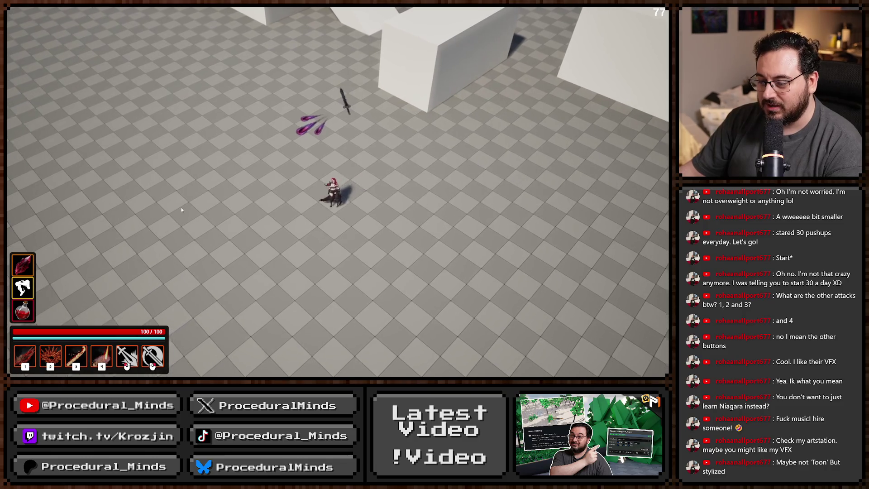
{"action": "right_click", "coordinate": [178, 204]}
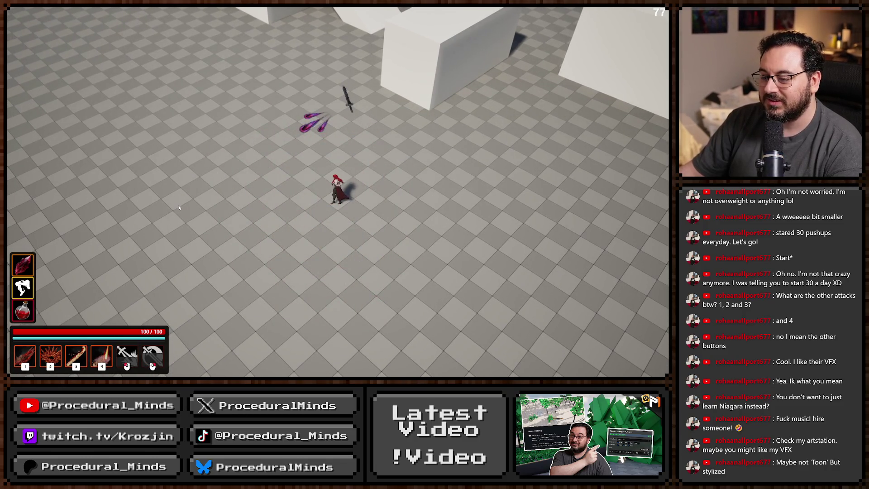
{"action": "right_click", "coordinate": [157, 208]}
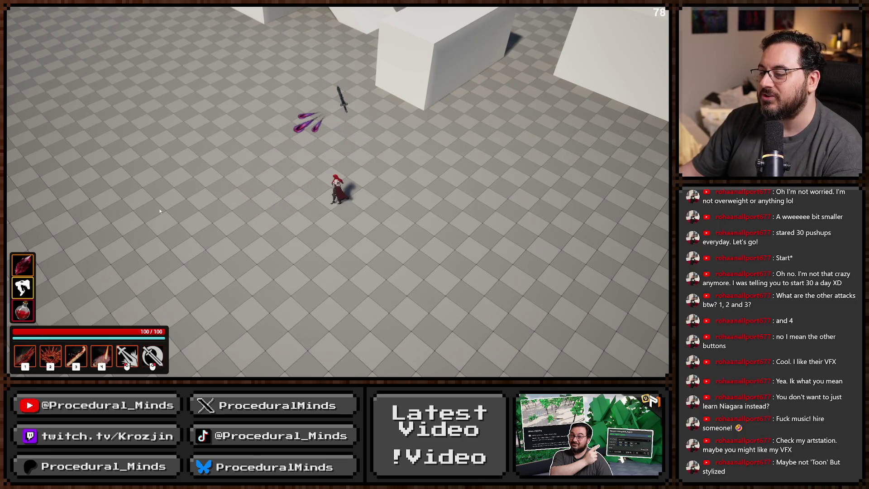
{"action": "key", "text": "Escape"}
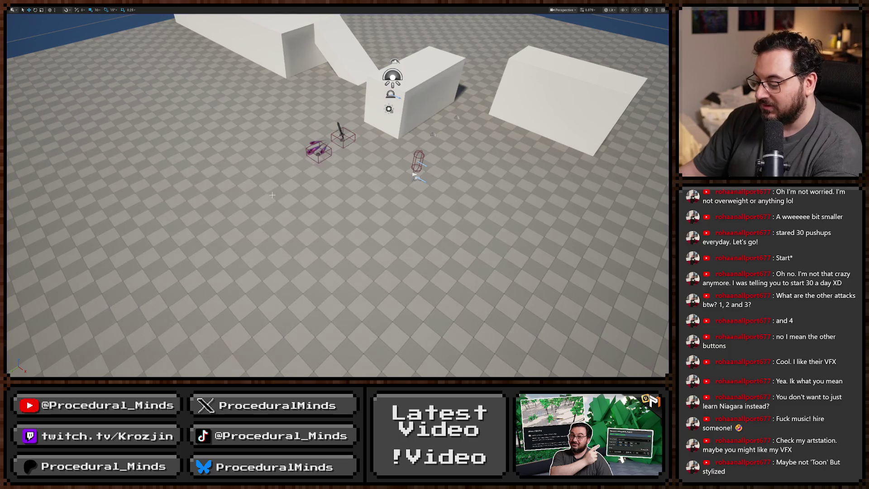
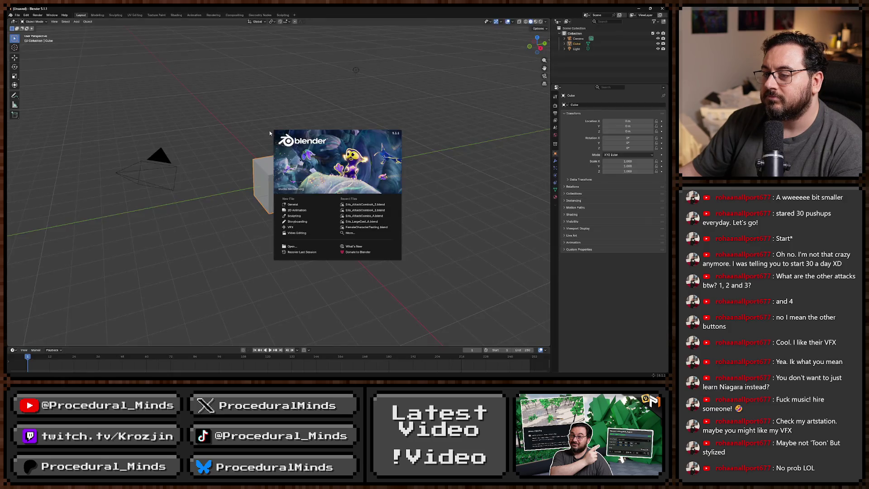
Open Eris_AttackComboB.blend from the pasted Eris attack combo folder path
{"action": "key", "text": "ctrl+o"}
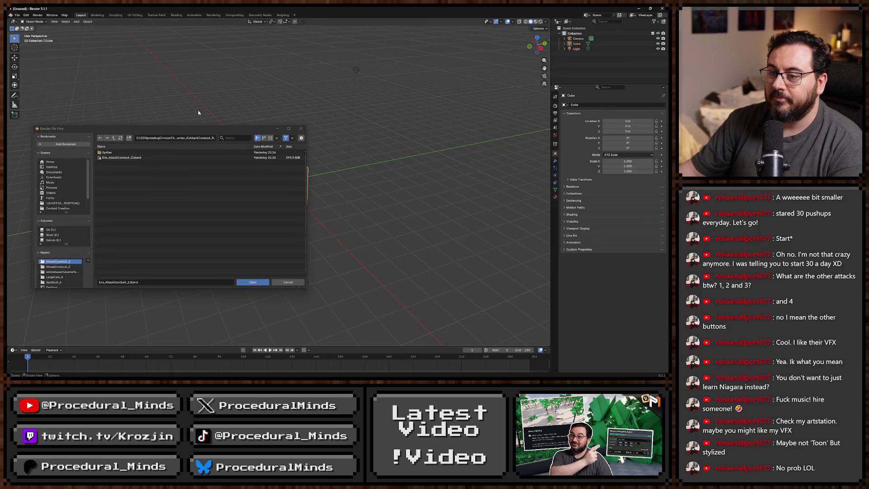
{"action": "left_click", "coordinate": [196, 138]}
{"action": "key", "text": "ctrl+v"}
{"action": "key", "text": "Return"}
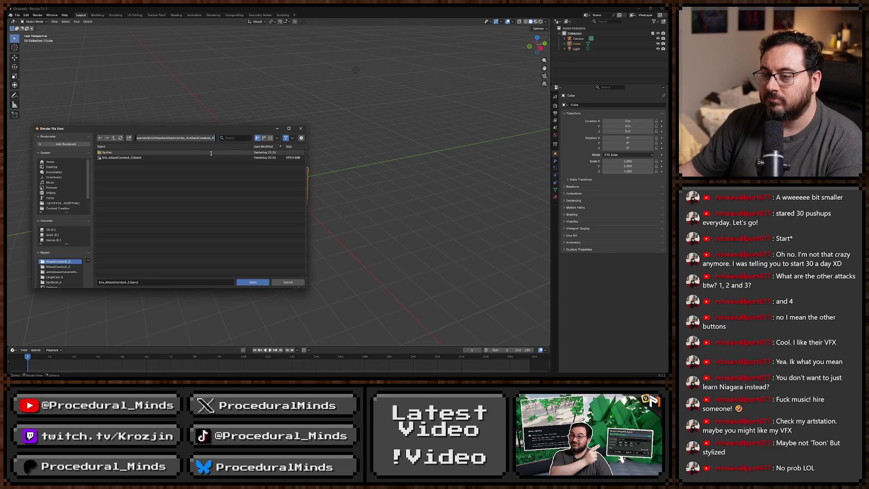
{"action": "left_click", "coordinate": [139, 153]}
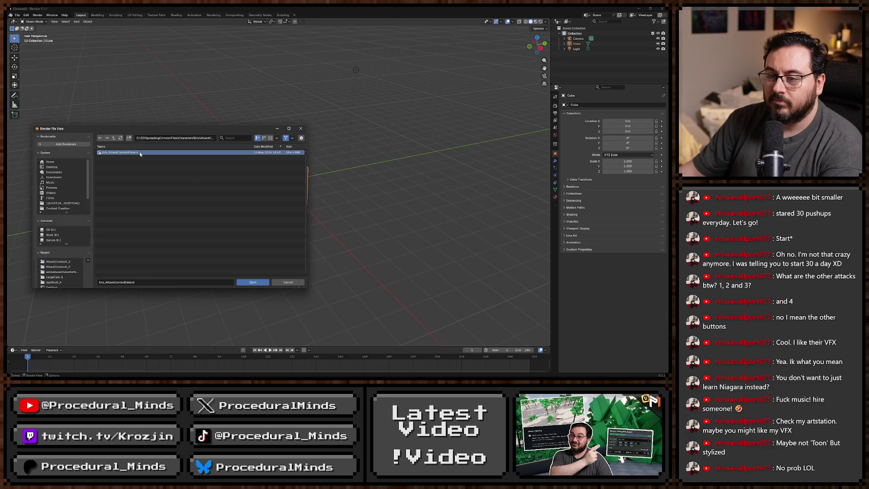
{"action": "left_click", "coordinate": [253, 282]}
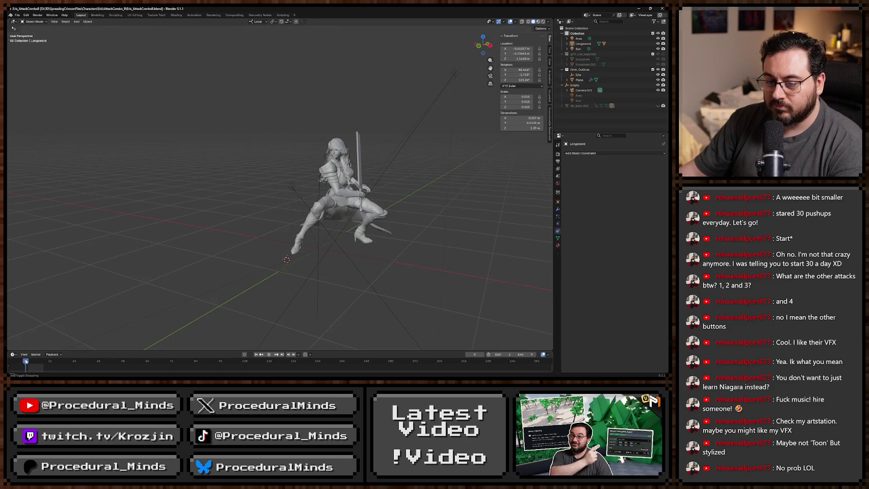
Scrub and play the attack animation, checking frames 28, 13, 8 and 10
{"action": "mouse_move", "coordinate": [26, 360]}
{"action": "left_mouse_down"}
{"action": "mouse_move", "coordinate": [82, 364]}
{"action": "mouse_move", "coordinate": [26, 367]}
{"action": "left_mouse_up"}
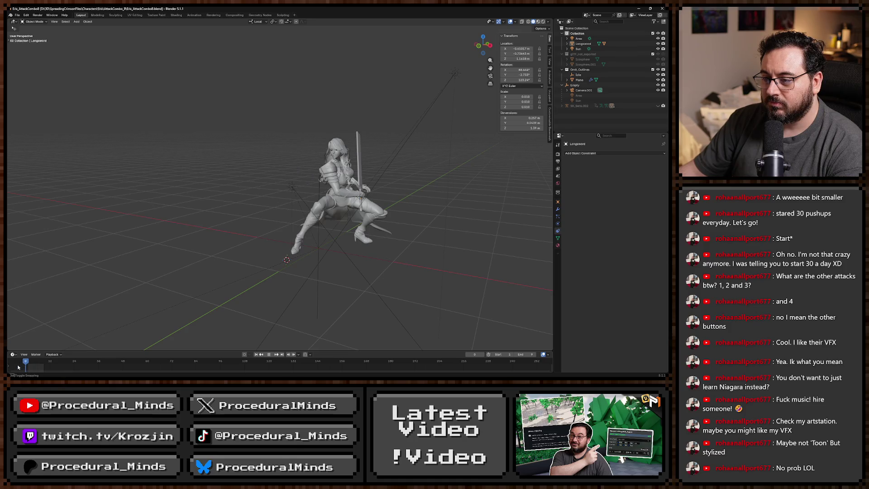
{"action": "mouse_move", "coordinate": [338, 262]}
{"action": "left_mouse_down"}
{"action": "mouse_move", "coordinate": [352, 262]}
{"action": "mouse_move", "coordinate": [276, 238]}
{"action": "mouse_move", "coordinate": [170, 326]}
{"action": "left_mouse_up"}
{"action": "key", "text": "space"}
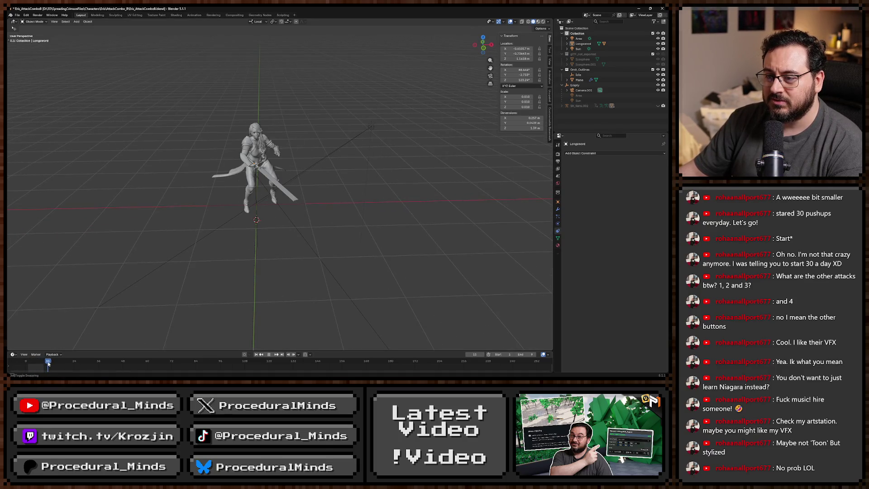
{"action": "left_click", "coordinate": [52, 363]}
{"action": "mouse_move", "coordinate": [62, 365]}
{"action": "left_mouse_down"}
{"action": "mouse_move", "coordinate": [26, 366]}
{"action": "mouse_move", "coordinate": [91, 366]}
{"action": "mouse_move", "coordinate": [24, 361]}
{"action": "mouse_move", "coordinate": [76, 361]}
{"action": "mouse_move", "coordinate": [37, 364]}
{"action": "mouse_move", "coordinate": [65, 367]}
{"action": "left_mouse_up"}
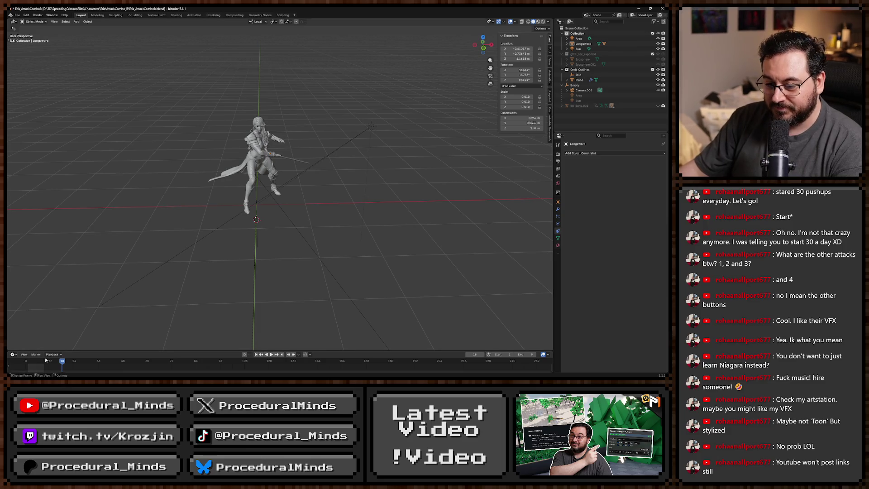
{"action": "mouse_move", "coordinate": [45, 359]}
{"action": "left_mouse_down"}
{"action": "mouse_move", "coordinate": [85, 362]}
{"action": "mouse_move", "coordinate": [28, 362]}
{"action": "mouse_move", "coordinate": [112, 362]}
{"action": "mouse_move", "coordinate": [19, 361]}
{"action": "left_mouse_up"}
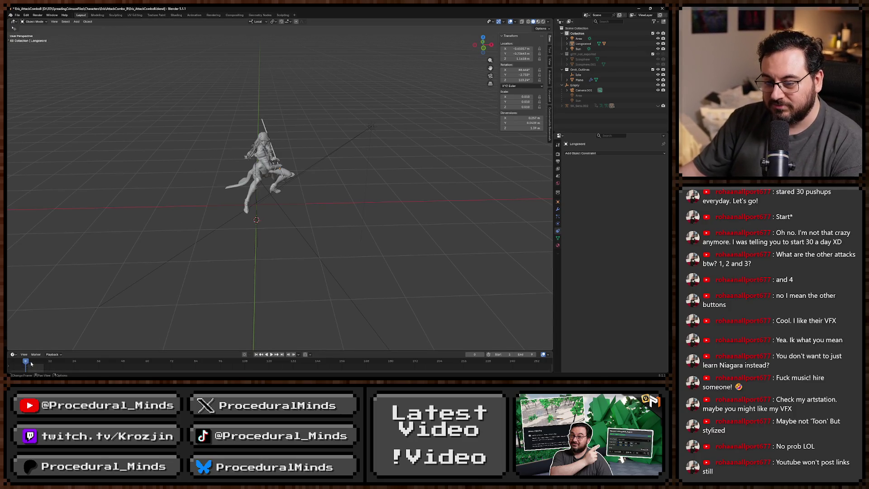
{"action": "left_click_drag", "start_coordinate": [46, 363], "coordinate": [61, 367]}
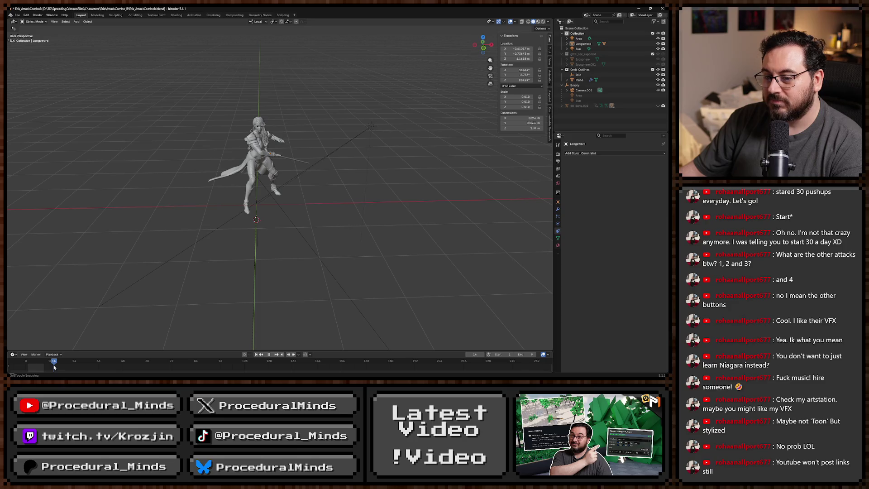
Switch to the Scripting workspace and back to Layout, orbiting around the character
{"action": "left_click", "coordinate": [18, 15]}
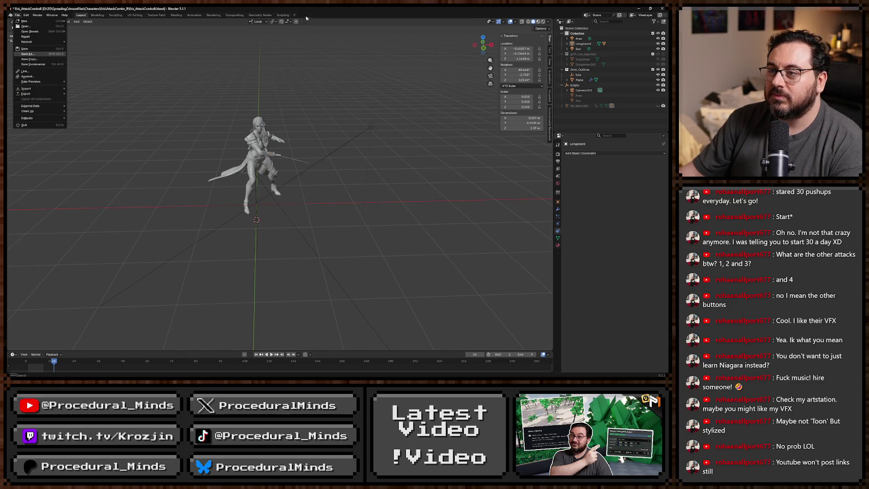
{"action": "left_click", "coordinate": [283, 15]}
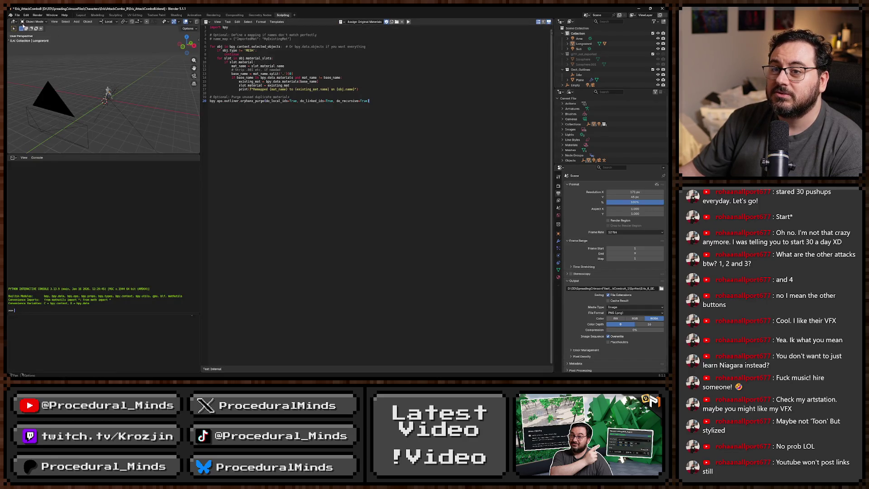
{"action": "left_click", "coordinate": [81, 15]}
{"action": "left_click_drag", "start_coordinate": [311, 174], "coordinate": [179, 117]}
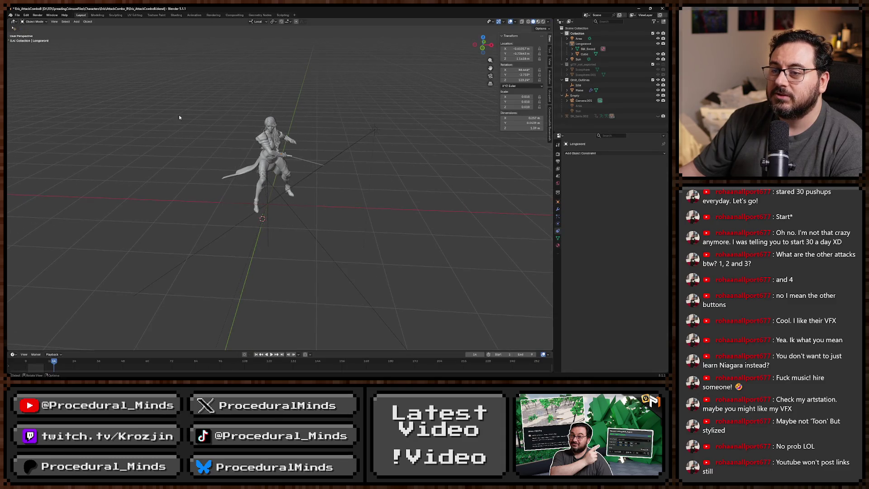
Save a copy of the character file under a new name, then go to the browser
{"action": "left_click", "coordinate": [17, 16]}
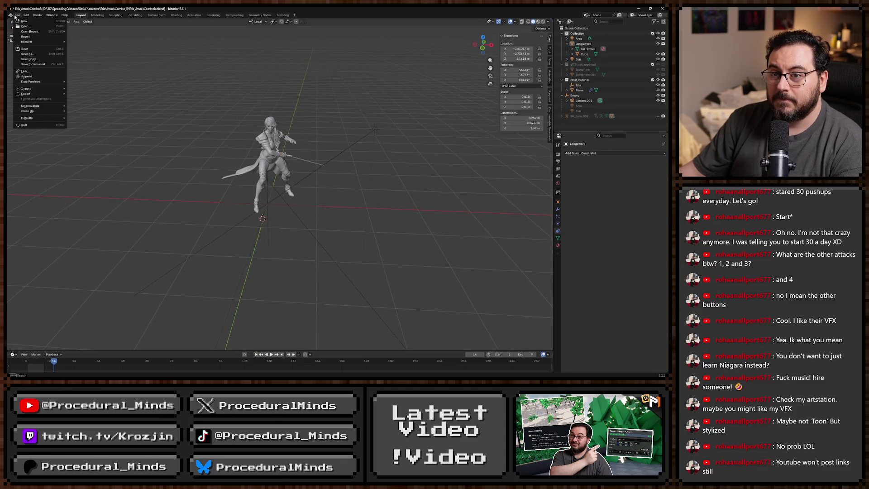
{"action": "left_click", "coordinate": [42, 55]}
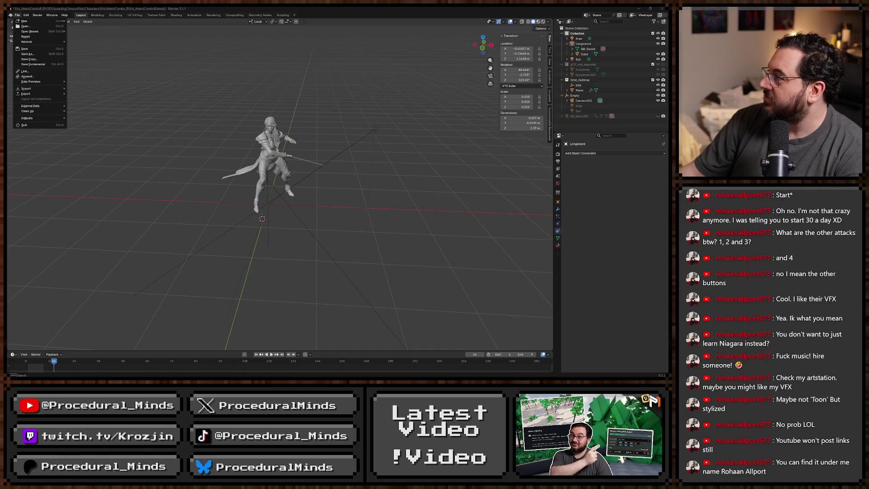
{"action": "key", "text": "alt+Tab"}
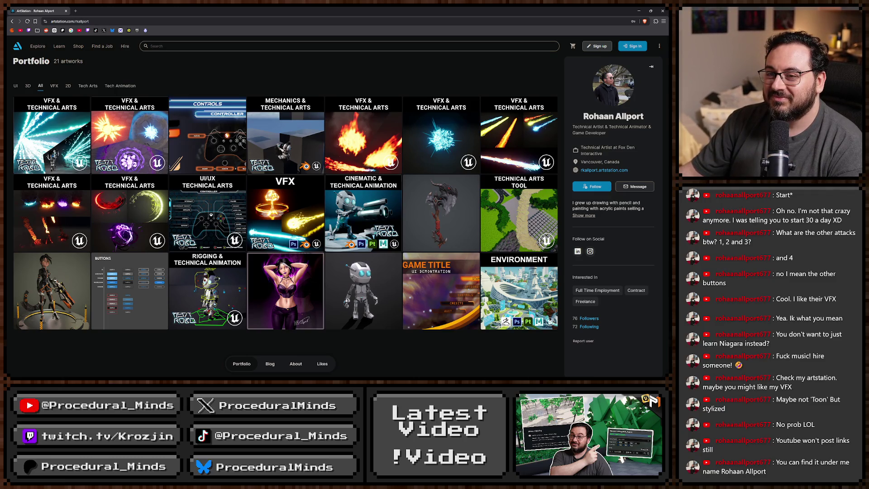
{"action": "left_click", "coordinate": [50, 136]}
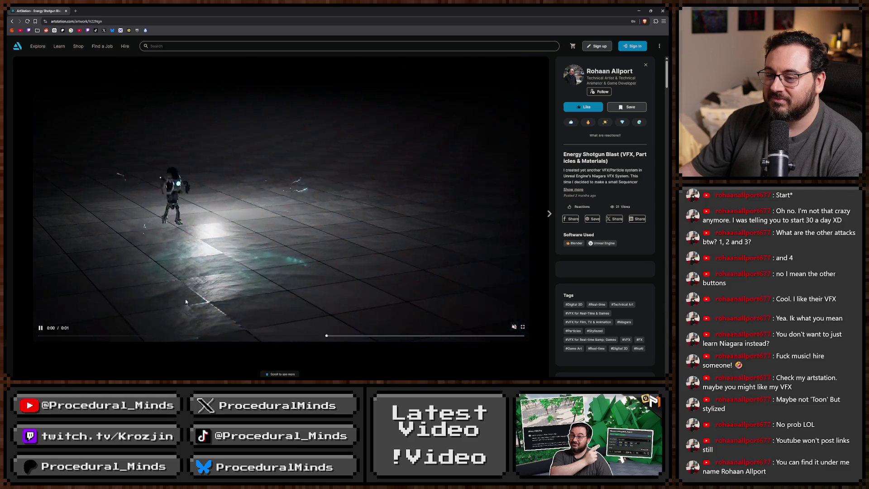
{"action": "scroll", "coordinate": [241, 283], "scroll_direction": "down", "scroll_amount": 3}
{"action": "scroll", "coordinate": [260, 280], "scroll_direction": "up", "scroll_amount": 3}
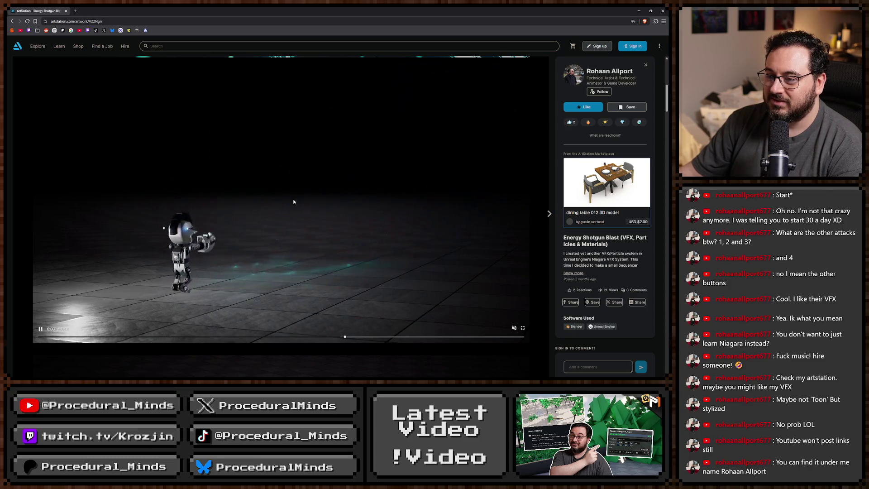
{"action": "left_click", "coordinate": [287, 185]}
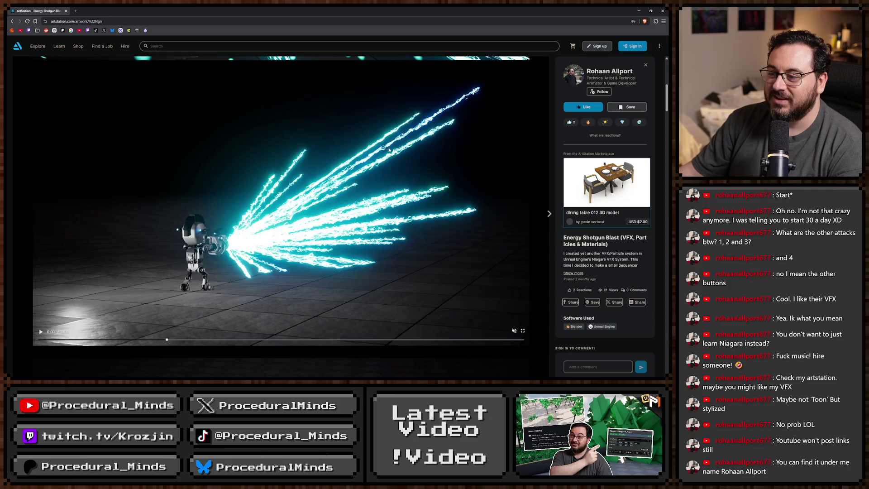
{"action": "left_click", "coordinate": [375, 172]}
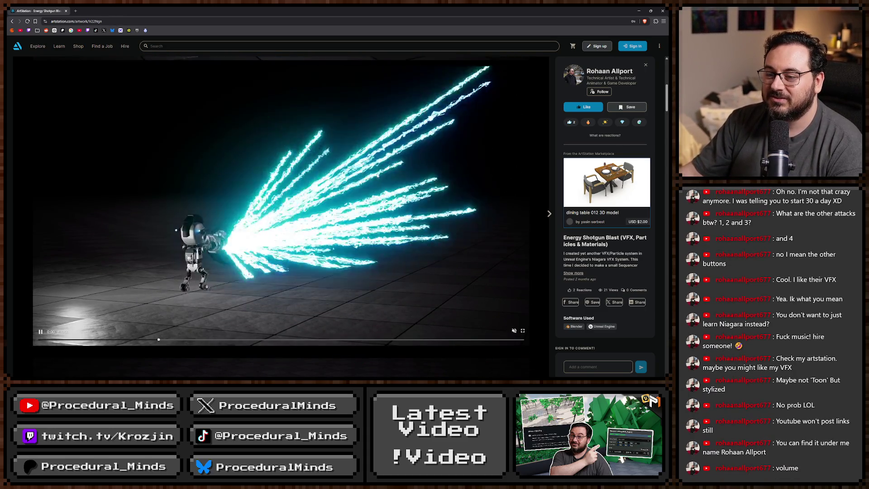
{"action": "scroll", "coordinate": [377, 176], "scroll_direction": "down", "scroll_amount": 5}
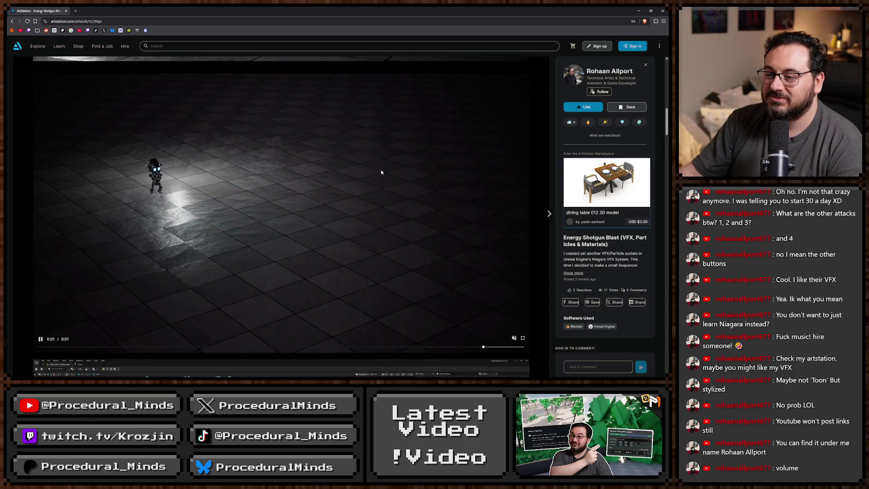
{"action": "scroll", "coordinate": [381, 172], "scroll_direction": "down", "scroll_amount": 5}
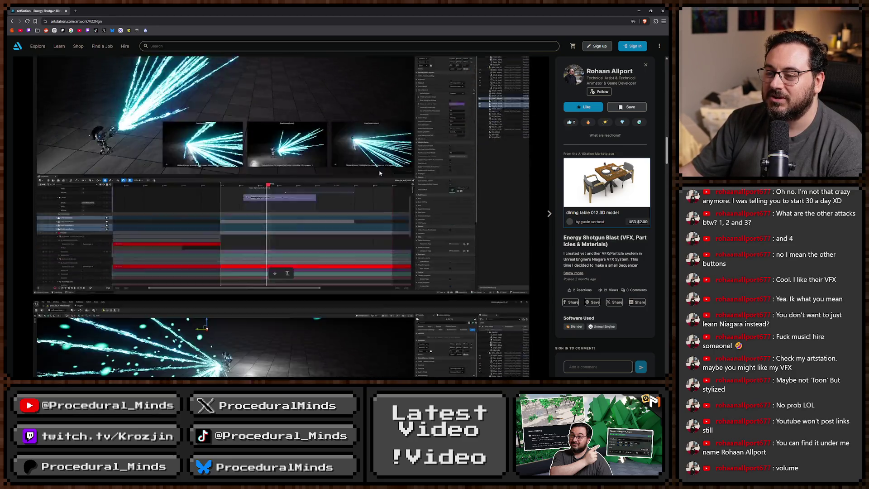
{"action": "scroll", "coordinate": [379, 172], "scroll_direction": "down", "scroll_amount": 5}
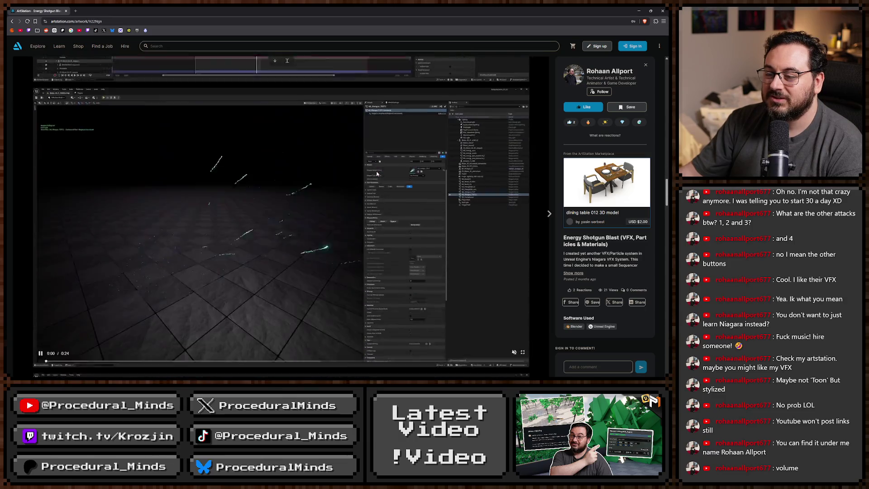
{"action": "scroll", "coordinate": [376, 173], "scroll_direction": "down", "scroll_amount": 1}
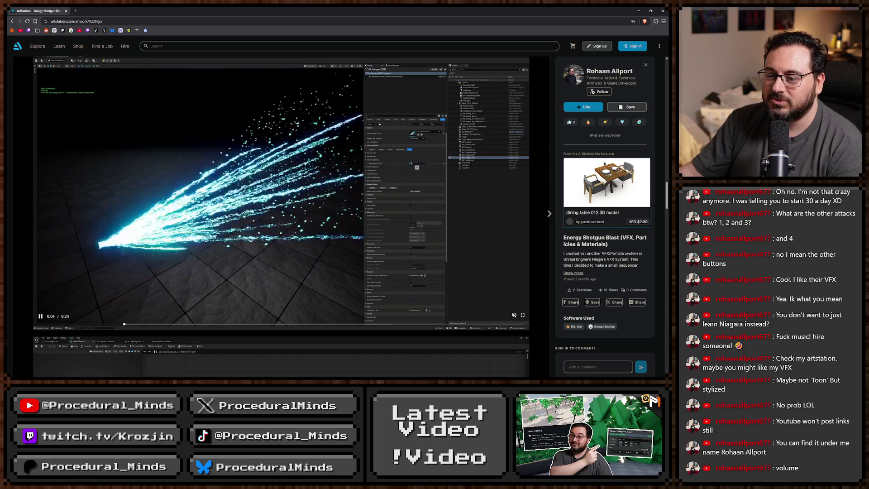
{"action": "scroll", "coordinate": [204, 185], "scroll_direction": "down", "scroll_amount": 5}
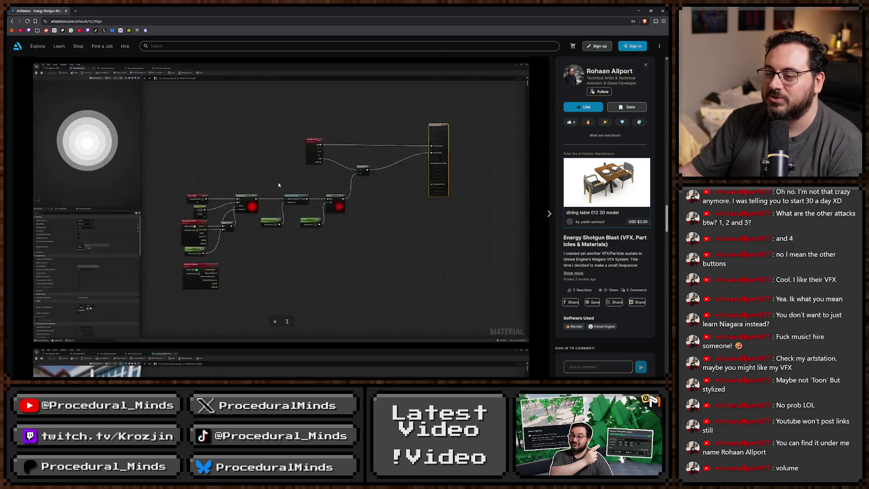
{"action": "key", "text": "alt+Left"}
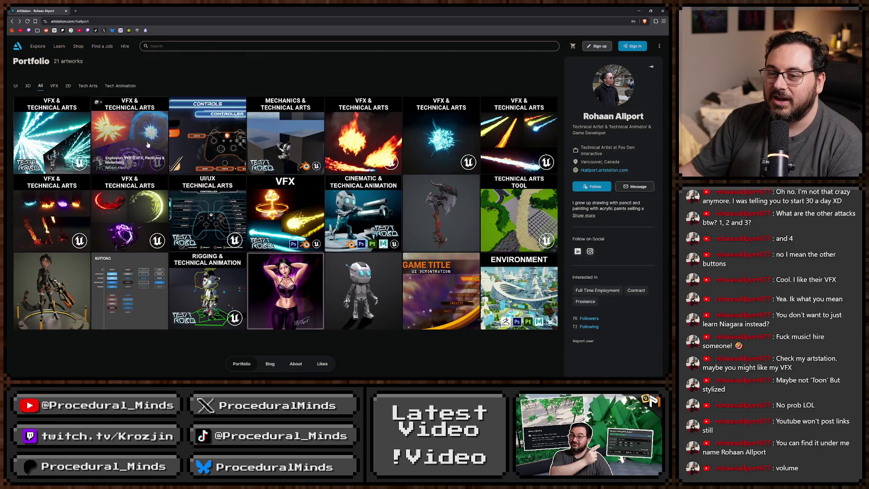
Open the Explosion VFX artwork and scroll through its page
{"action": "left_click", "coordinate": [99, 127]}
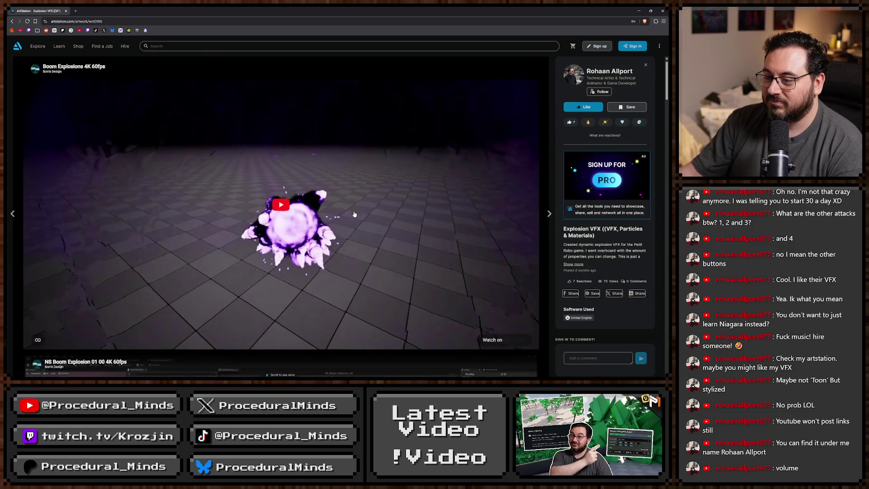
{"action": "scroll", "coordinate": [353, 216], "scroll_direction": "down", "scroll_amount": 5}
{"action": "scroll", "coordinate": [352, 216], "scroll_direction": "down", "scroll_amount": 10}
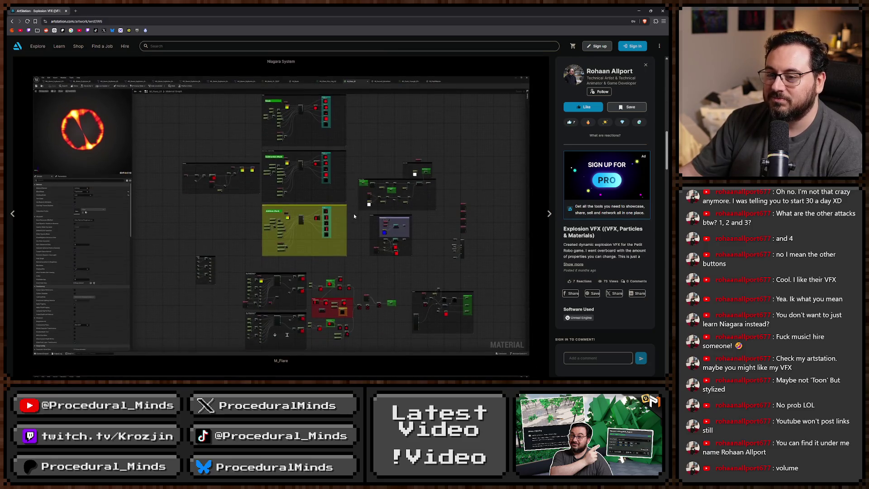
{"action": "scroll", "coordinate": [356, 217], "scroll_direction": "up", "scroll_amount": 10}
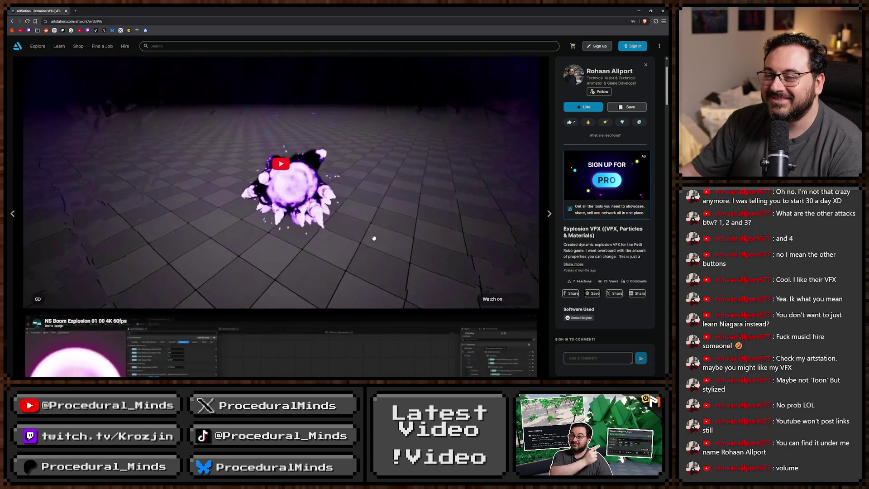
Play the NS Boom Explosion video, skip ahead to 0:19, then close the artwork
{"action": "left_click", "coordinate": [373, 237]}
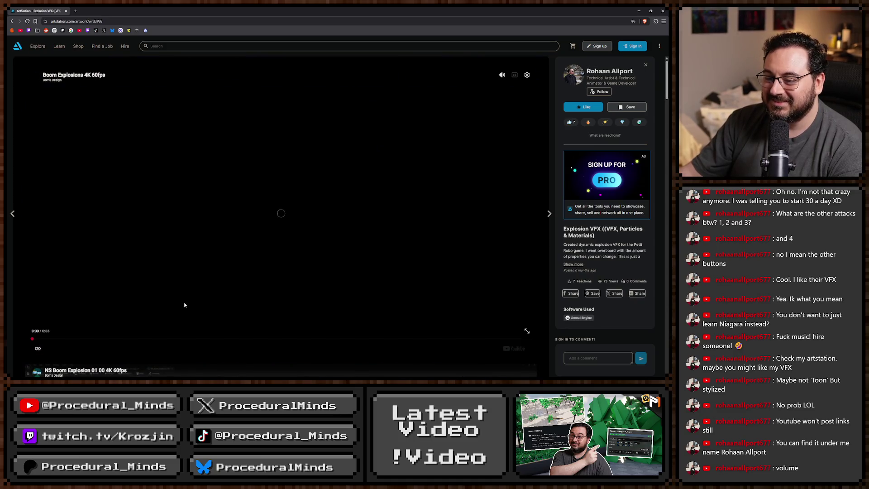
{"action": "left_click", "coordinate": [153, 321]}
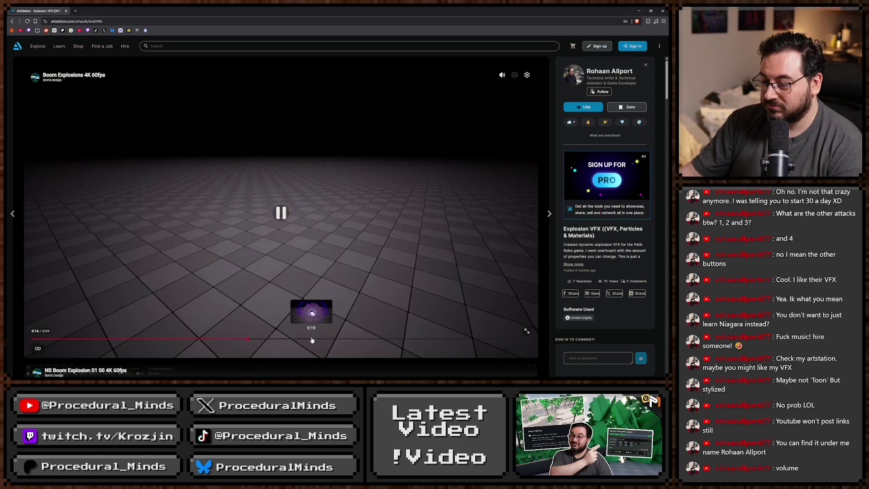
{"action": "left_click", "coordinate": [316, 338]}
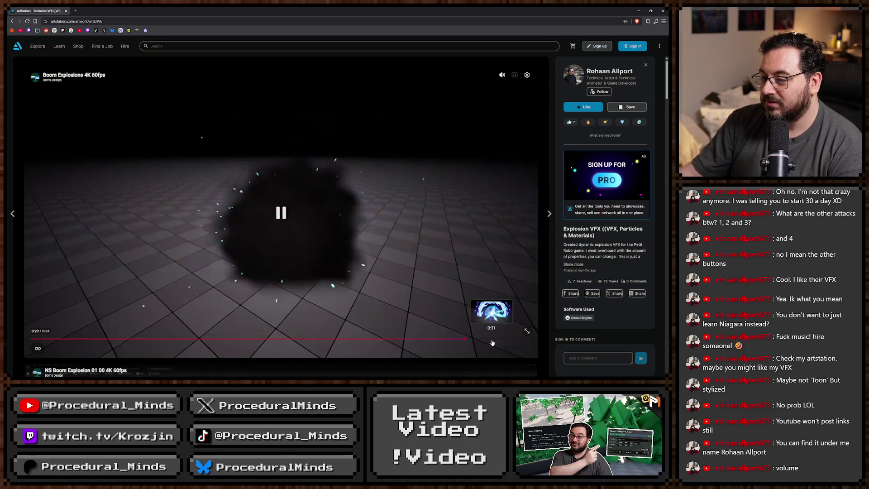
{"action": "key", "text": "Escape"}
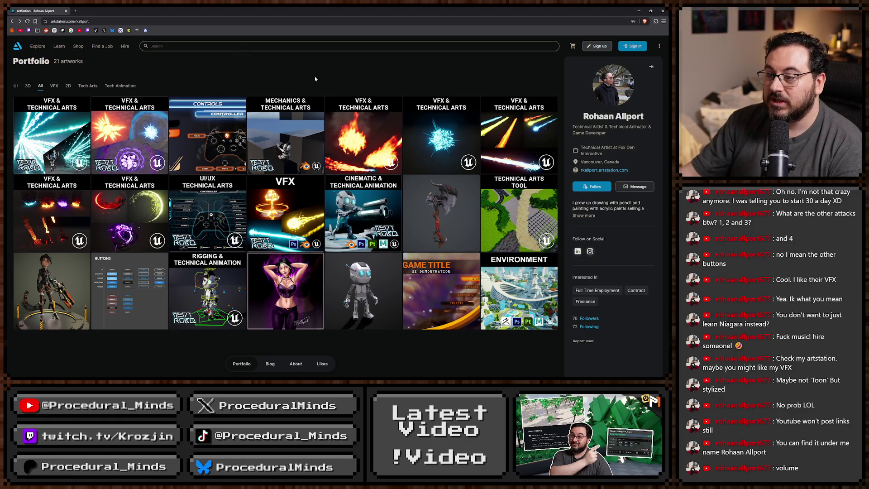
{"action": "left_click", "coordinate": [363, 138]}
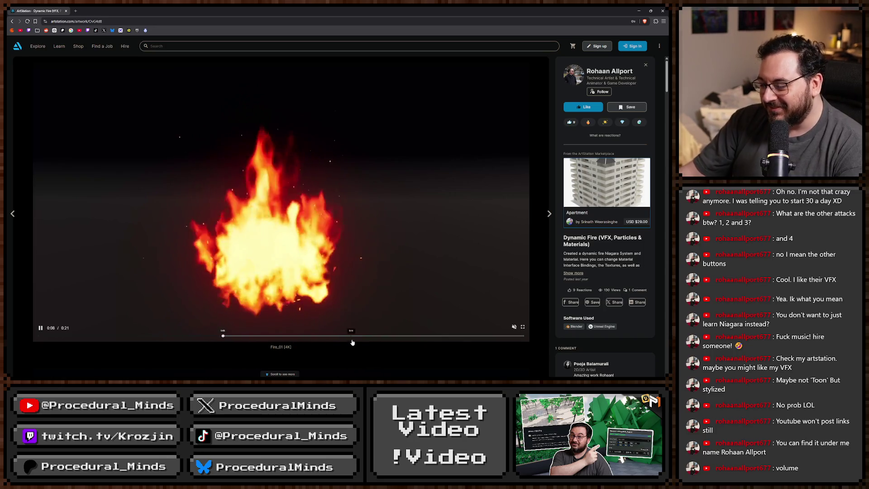
{"action": "left_click", "coordinate": [357, 335]}
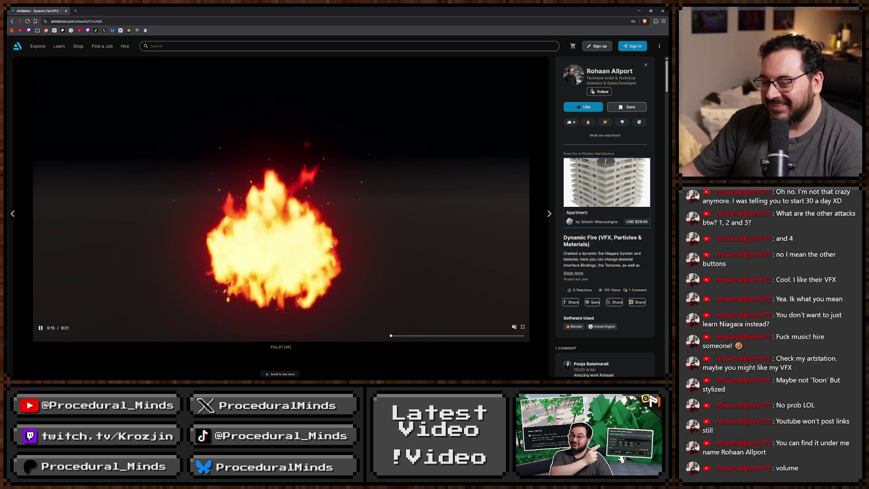
{"action": "key", "text": "Escape"}
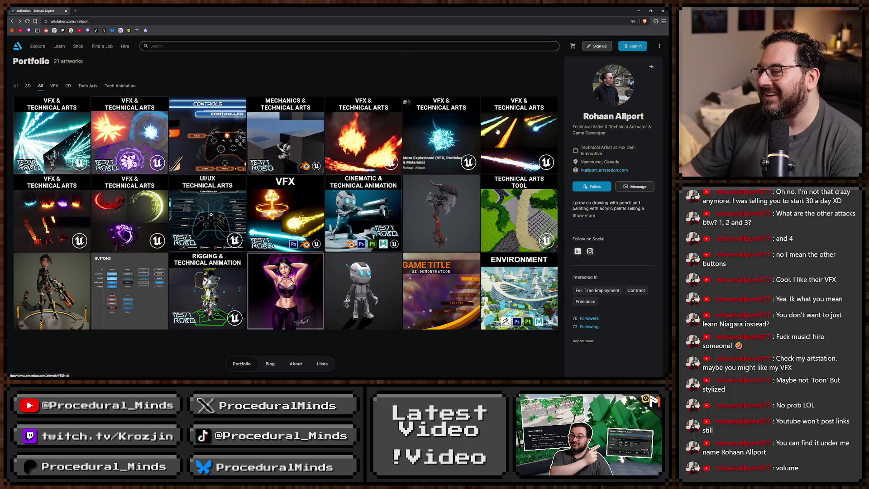
{"action": "left_click", "coordinate": [497, 131]}
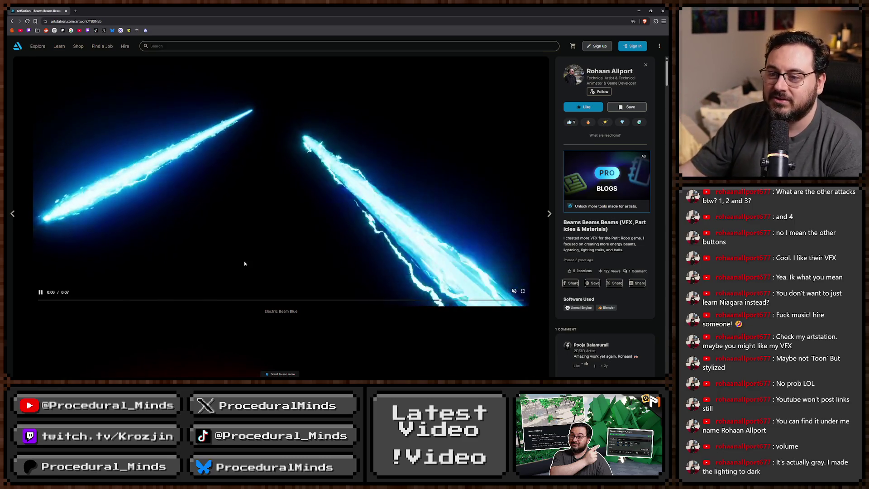
{"action": "key", "text": "alt+Left"}
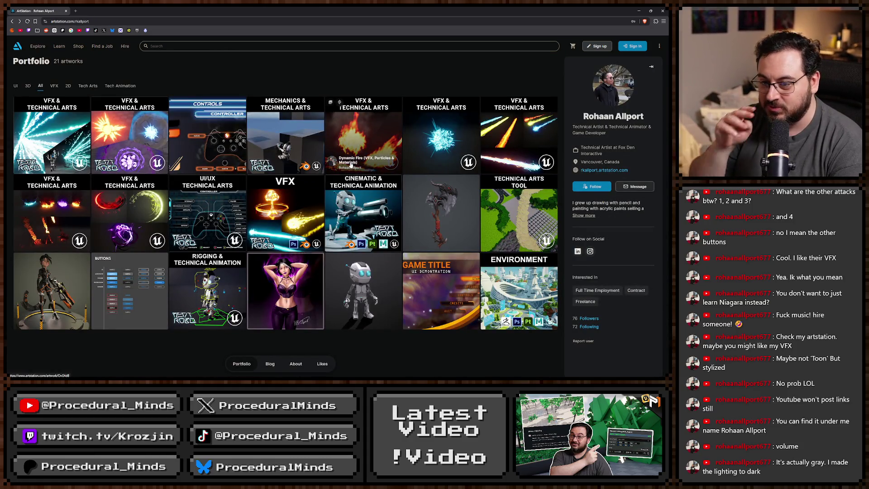
Watch the Flames, Fire, Explosion! fire video, pause it and return to the grid
{"action": "left_click", "coordinate": [362, 135]}
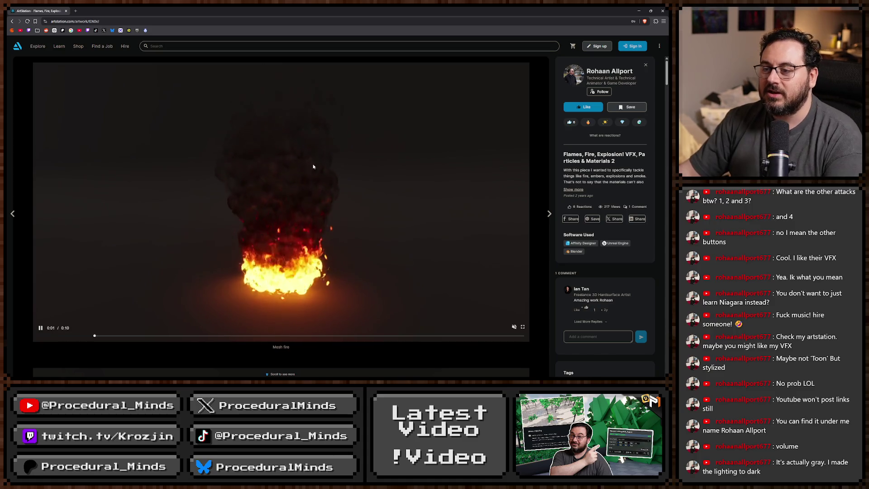
{"action": "left_click", "coordinate": [303, 214]}
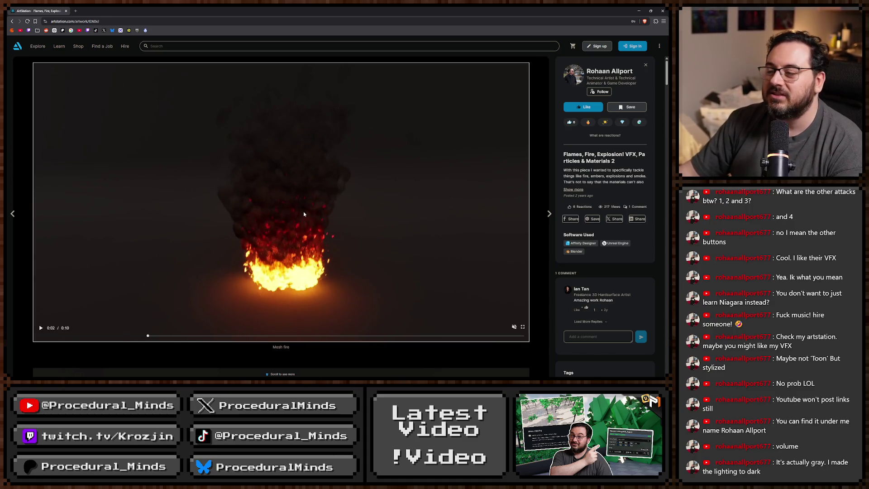
{"action": "key", "text": "Escape"}
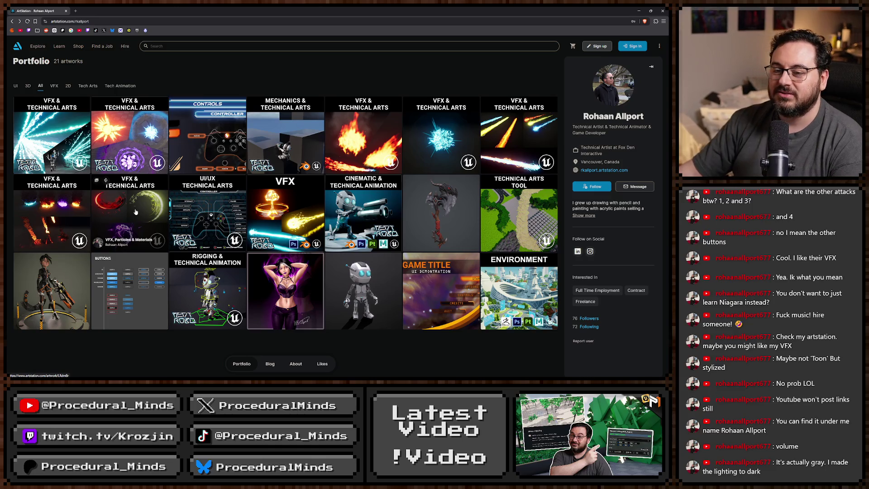
Reopen and scroll Flames, Fire, Explosion!, then open the VFX, Particles & Materials artwork
{"action": "left_click", "coordinate": [93, 222]}
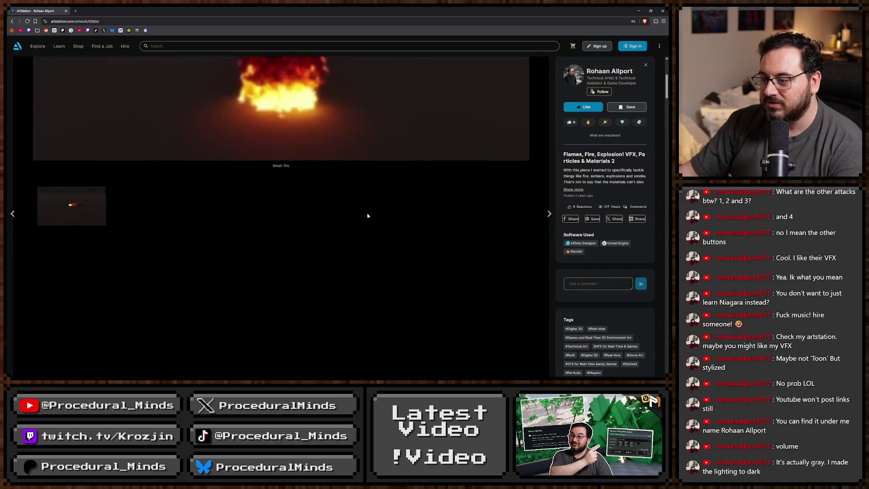
{"action": "scroll", "coordinate": [373, 197], "scroll_direction": "down", "scroll_amount": 5}
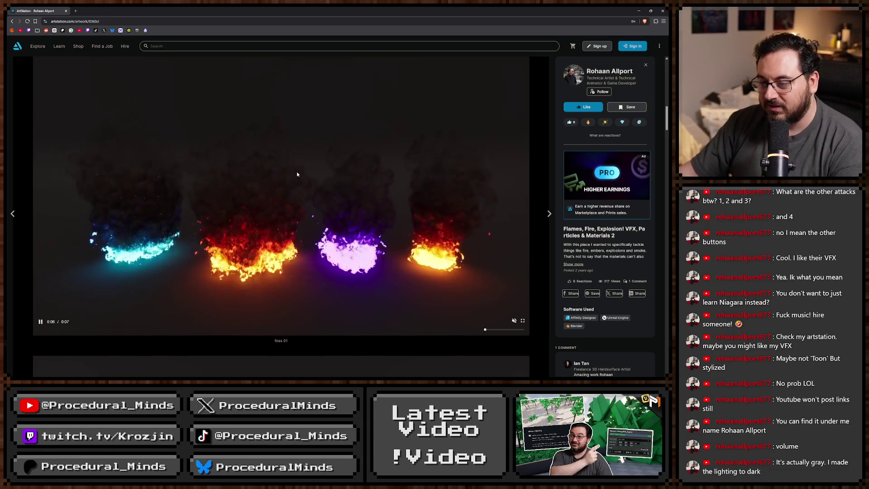
{"action": "key", "text": "Escape"}
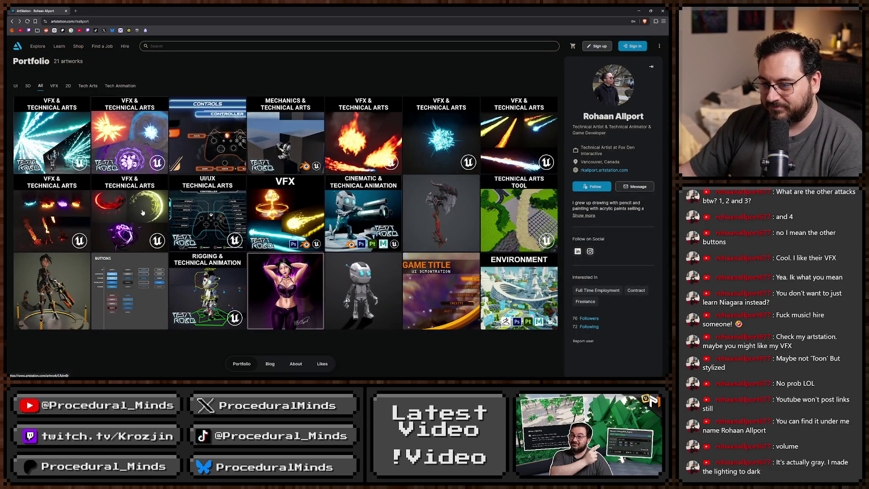
{"action": "left_click", "coordinate": [143, 212]}
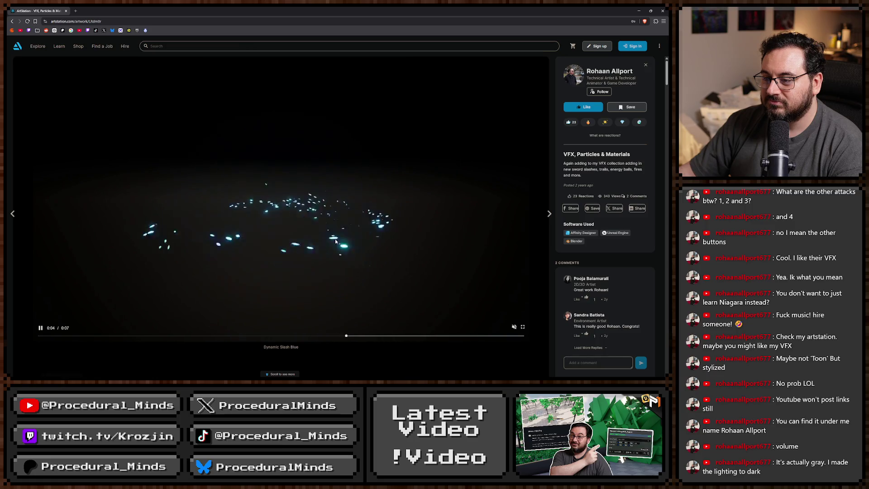
{"action": "scroll", "coordinate": [341, 239], "scroll_direction": "down", "scroll_amount": 10}
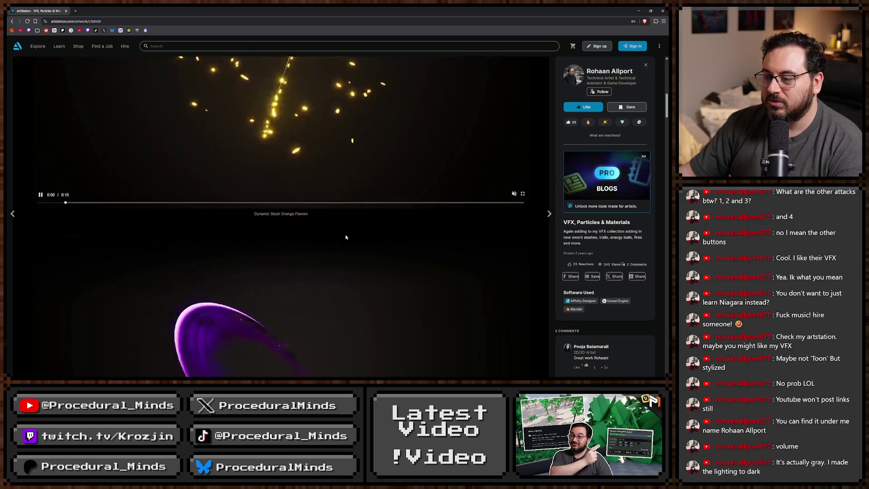
{"action": "scroll", "coordinate": [346, 238], "scroll_direction": "down", "scroll_amount": 4}
{"action": "scroll", "coordinate": [352, 238], "scroll_direction": "down", "scroll_amount": 4}
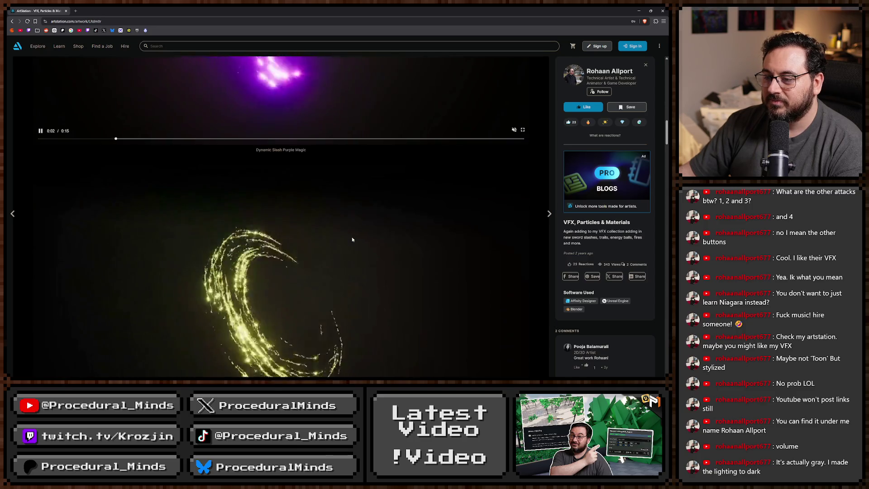
{"action": "scroll", "coordinate": [352, 237], "scroll_direction": "down", "scroll_amount": 10}
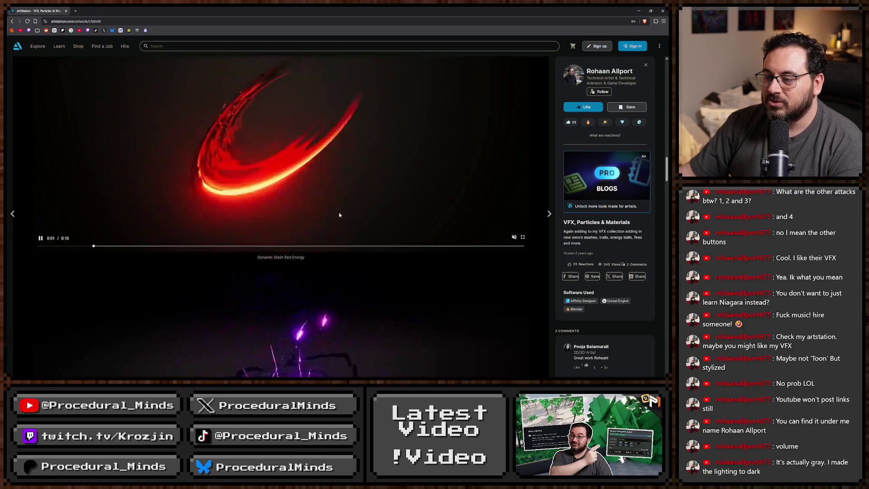
{"action": "scroll", "coordinate": [357, 295], "scroll_direction": "down", "scroll_amount": 3}
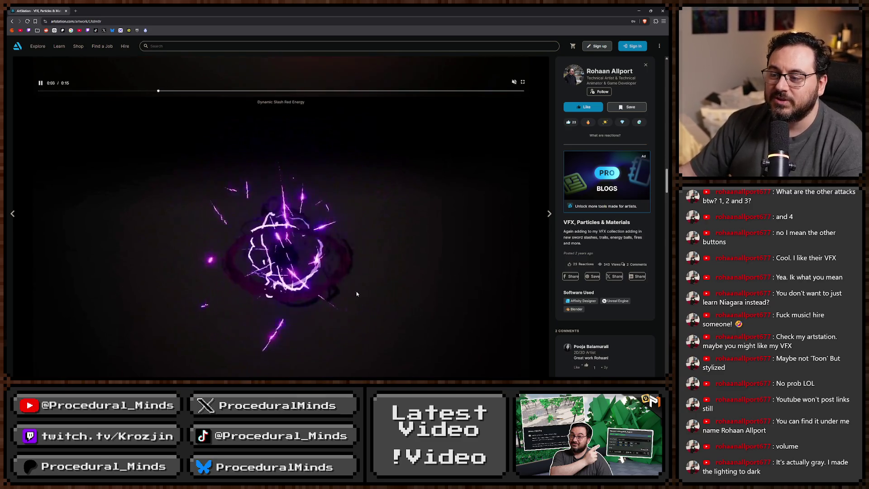
{"action": "scroll", "coordinate": [357, 294], "scroll_direction": "down", "scroll_amount": 10}
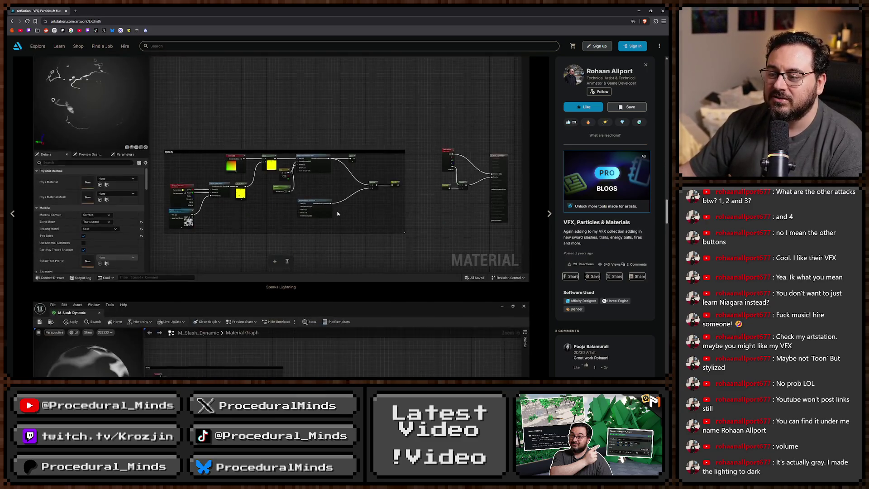
{"action": "scroll", "coordinate": [337, 214], "scroll_direction": "up", "scroll_amount": 20}
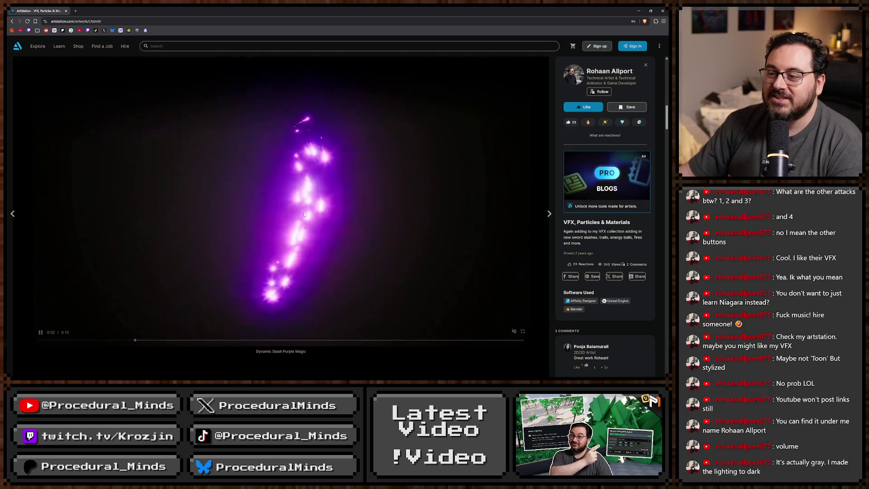
{"action": "scroll", "coordinate": [303, 215], "scroll_direction": "up", "scroll_amount": 10}
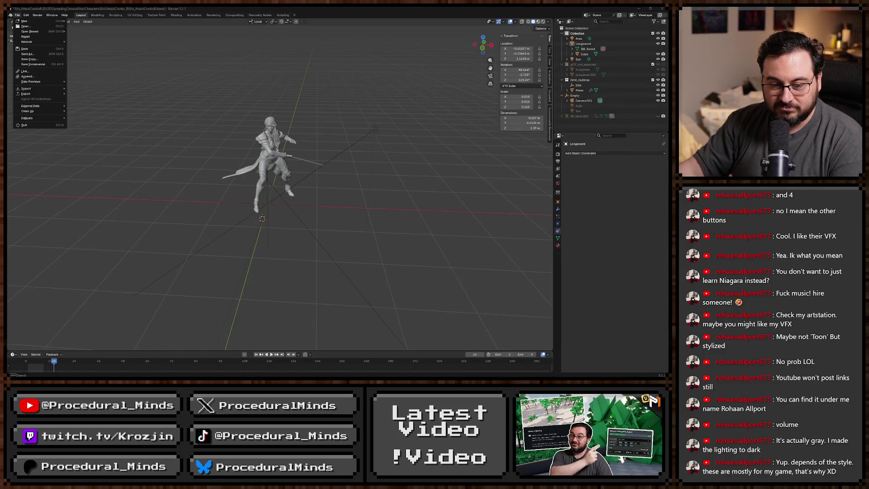
Playtest the level with a slash attack and the golden area ability (key 2), then return to ArtStation
{"action": "key", "text": "alt+p"}
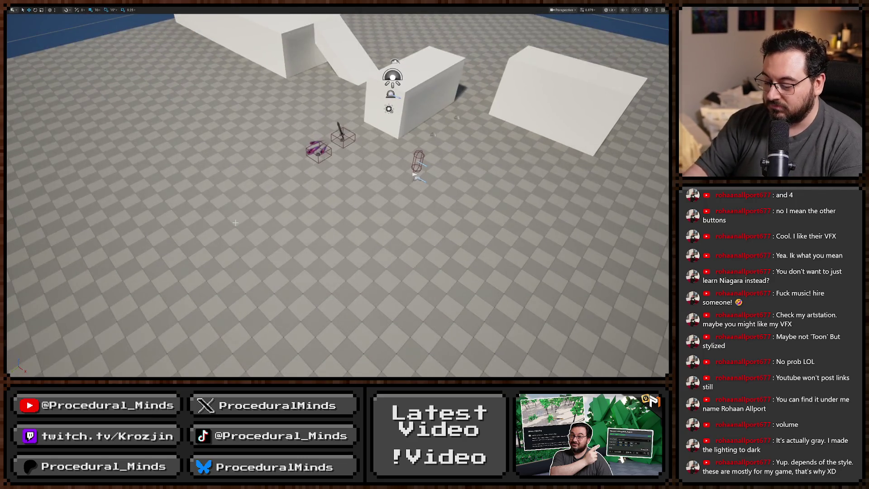
{"action": "left_click", "coordinate": [152, 170]}
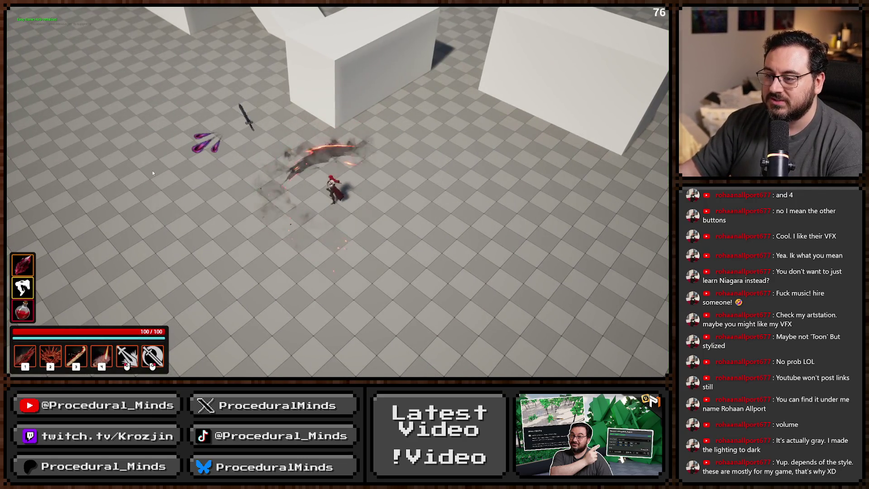
{"action": "key", "text": "2"}
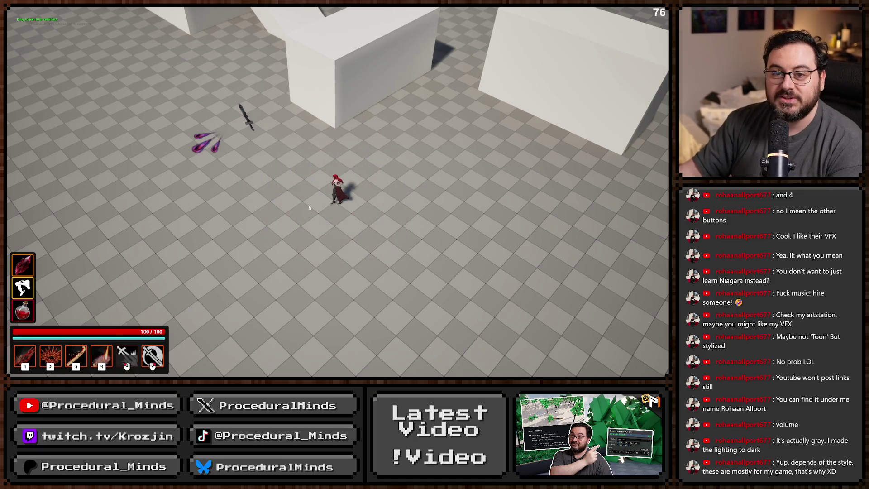
{"action": "key", "text": "Escape"}
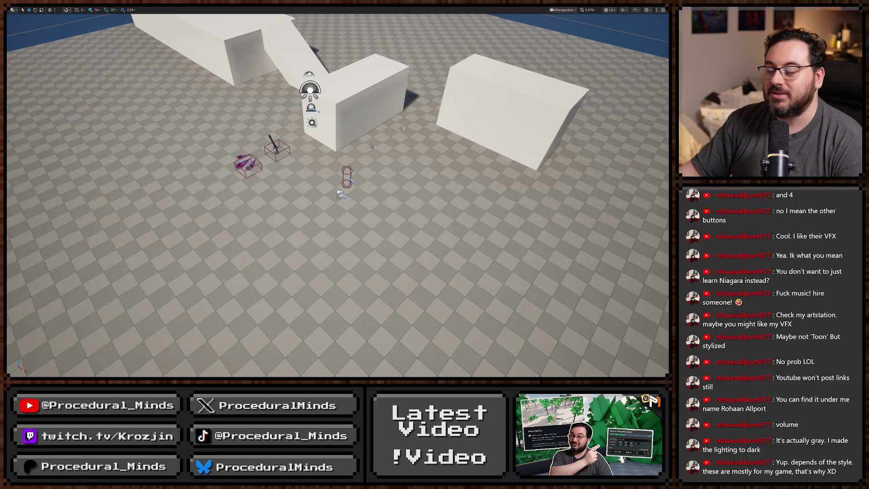
{"action": "key", "text": "alt+Tab"}
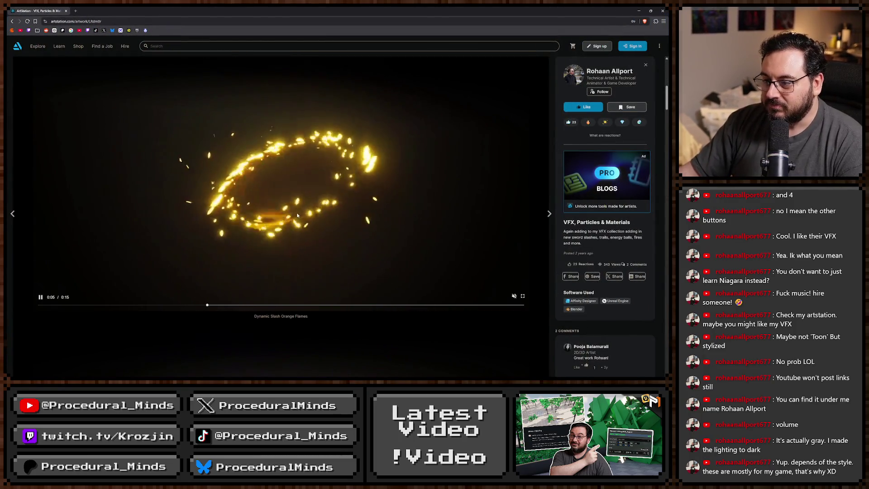
Scroll down through the Dark ball artwork page, then go back to the portfolio grid
{"action": "scroll", "coordinate": [356, 262], "scroll_direction": "down", "scroll_amount": 5}
{"action": "scroll", "coordinate": [335, 271], "scroll_direction": "down", "scroll_amount": 1}
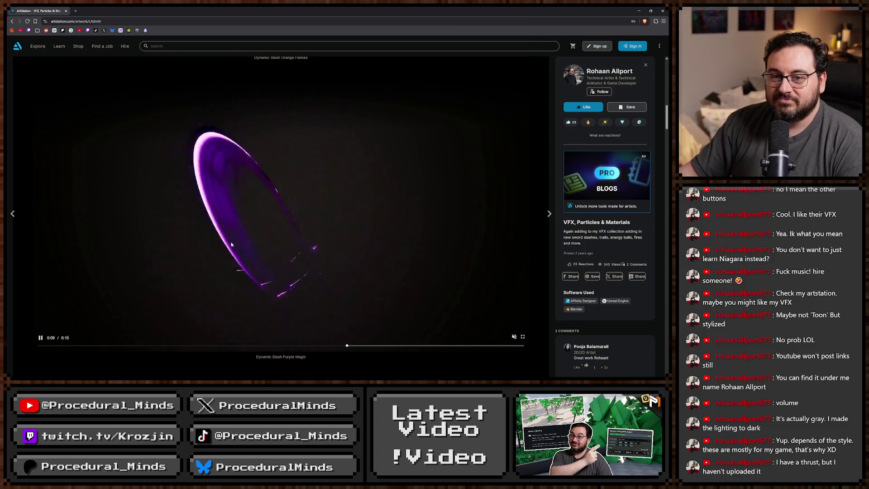
{"action": "scroll", "coordinate": [232, 250], "scroll_direction": "down", "scroll_amount": 8}
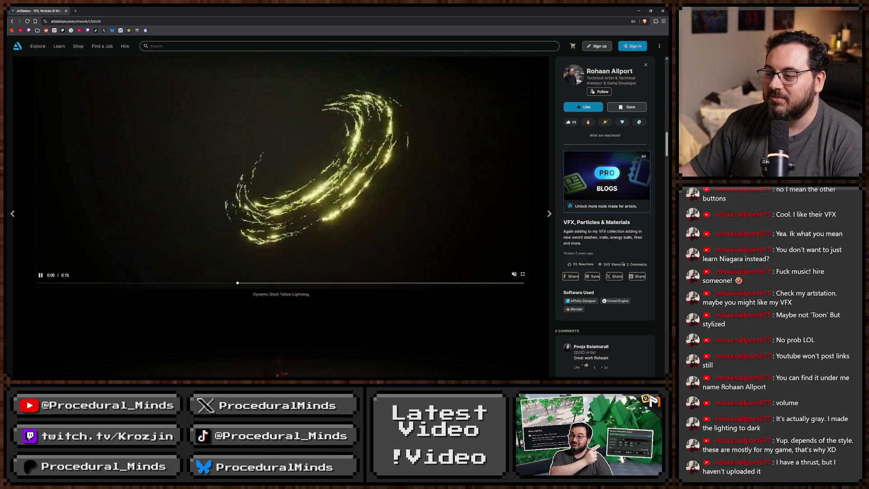
{"action": "scroll", "coordinate": [334, 180], "scroll_direction": "down", "scroll_amount": 10}
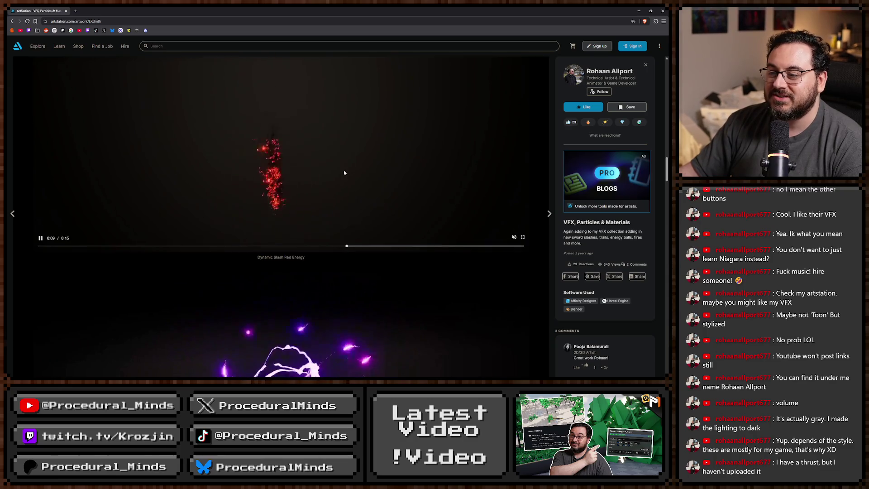
{"action": "scroll", "coordinate": [343, 173], "scroll_direction": "down", "scroll_amount": 5}
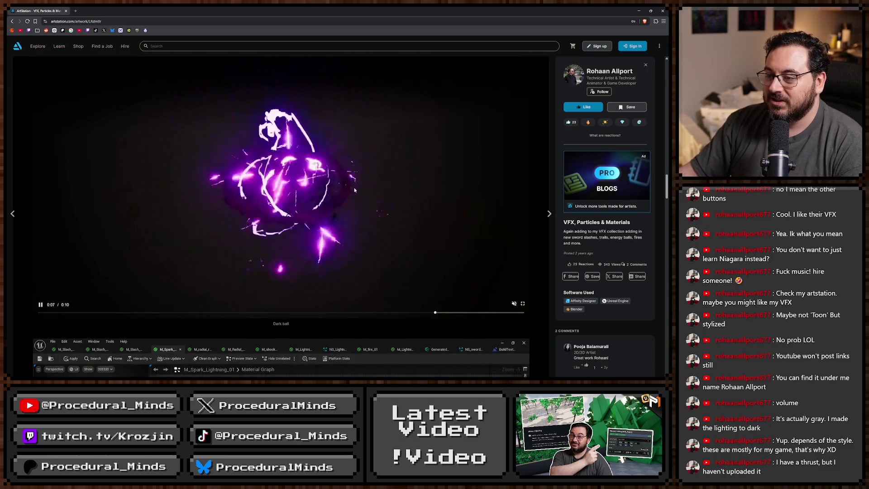
{"action": "key", "text": "alt+Left"}
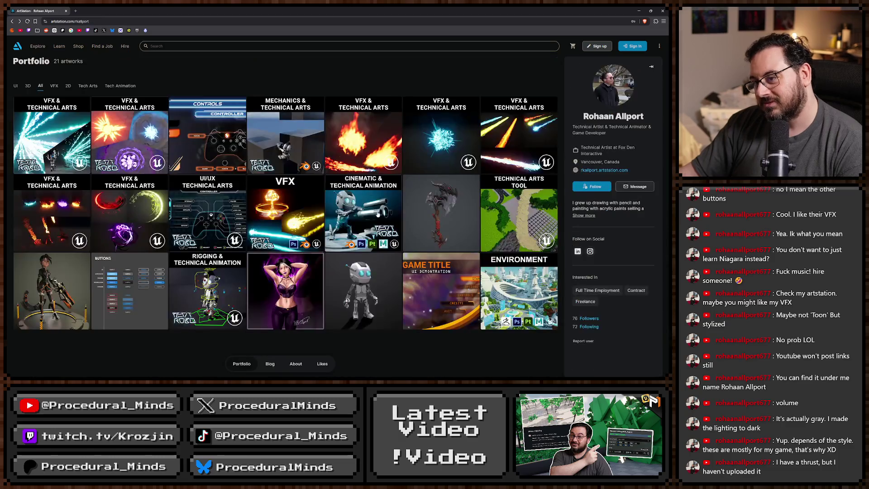
{"action": "left_click", "coordinate": [290, 215]}
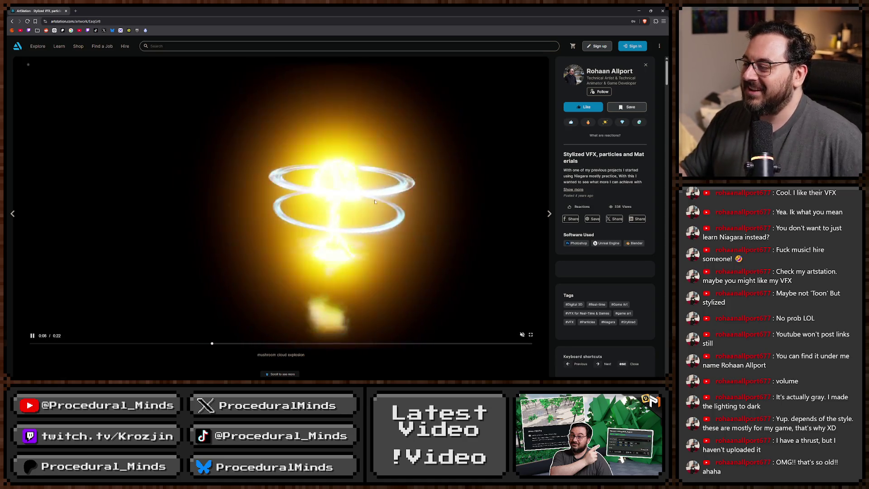
{"action": "scroll", "coordinate": [379, 199], "scroll_direction": "down", "scroll_amount": 3}
{"action": "scroll", "coordinate": [380, 197], "scroll_direction": "down", "scroll_amount": 5}
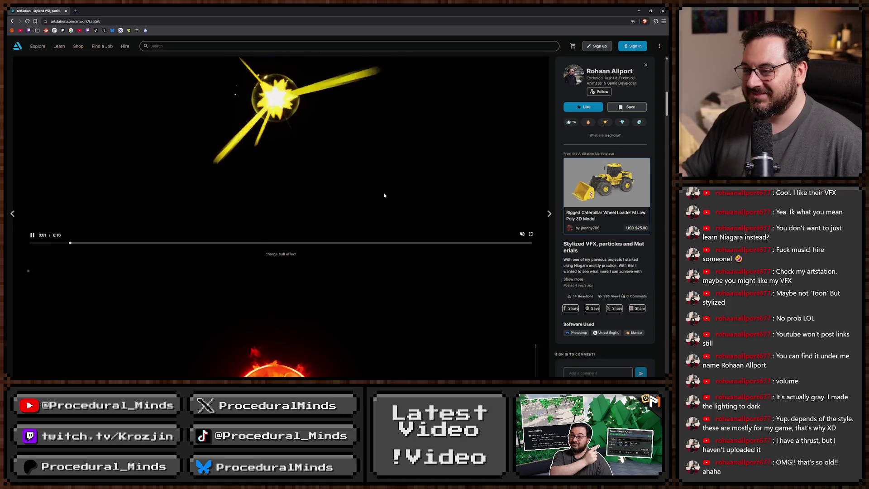
{"action": "scroll", "coordinate": [388, 183], "scroll_direction": "down", "scroll_amount": 10}
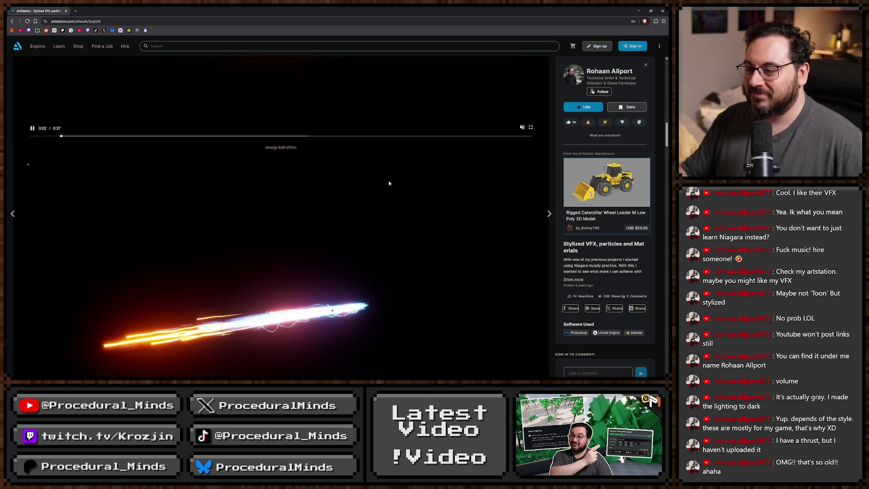
{"action": "scroll", "coordinate": [392, 183], "scroll_direction": "down", "scroll_amount": 10}
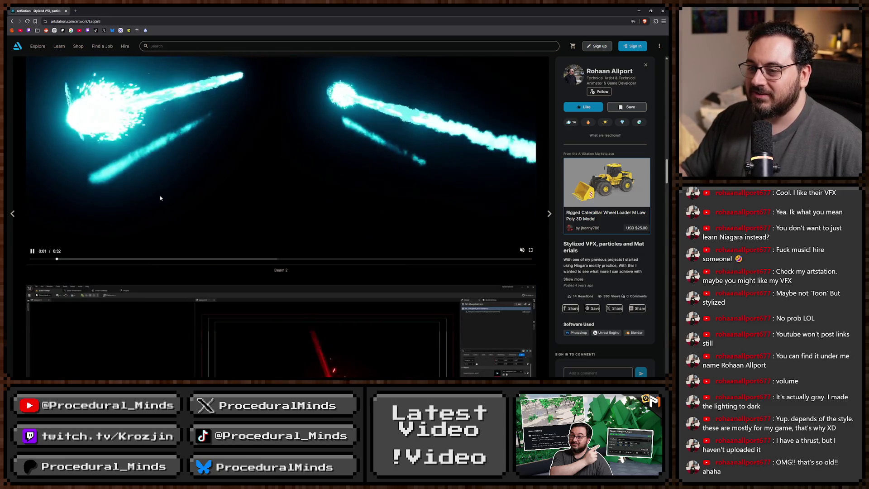
{"action": "scroll", "coordinate": [354, 187], "scroll_direction": "down", "scroll_amount": 4}
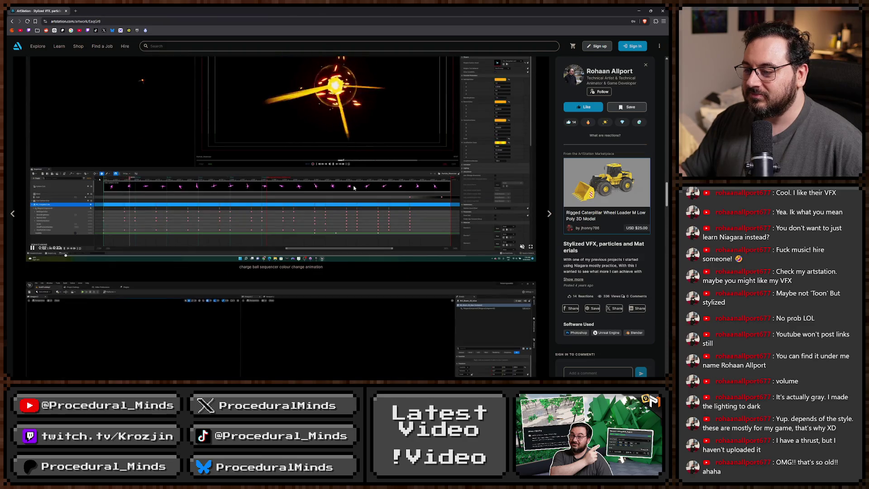
{"action": "scroll", "coordinate": [367, 200], "scroll_direction": "up", "scroll_amount": 3}
{"action": "scroll", "coordinate": [451, 235], "scroll_direction": "down", "scroll_amount": 10}
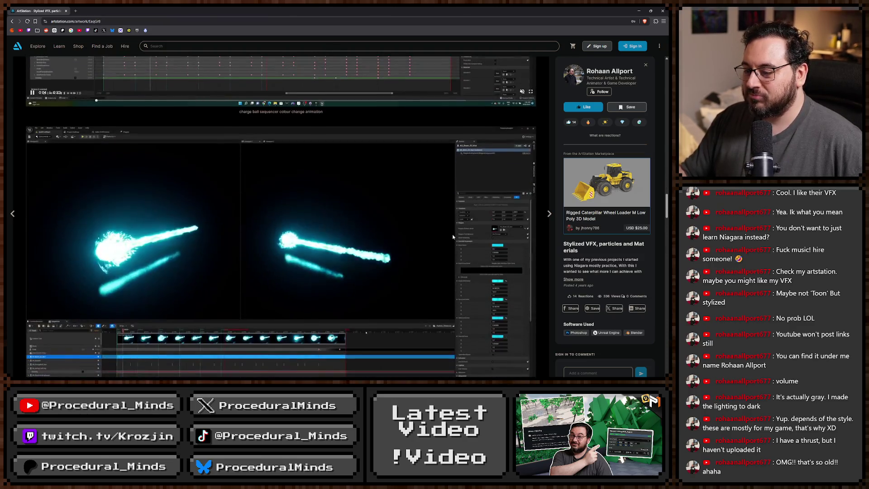
{"action": "scroll", "coordinate": [453, 236], "scroll_direction": "up", "scroll_amount": 2}
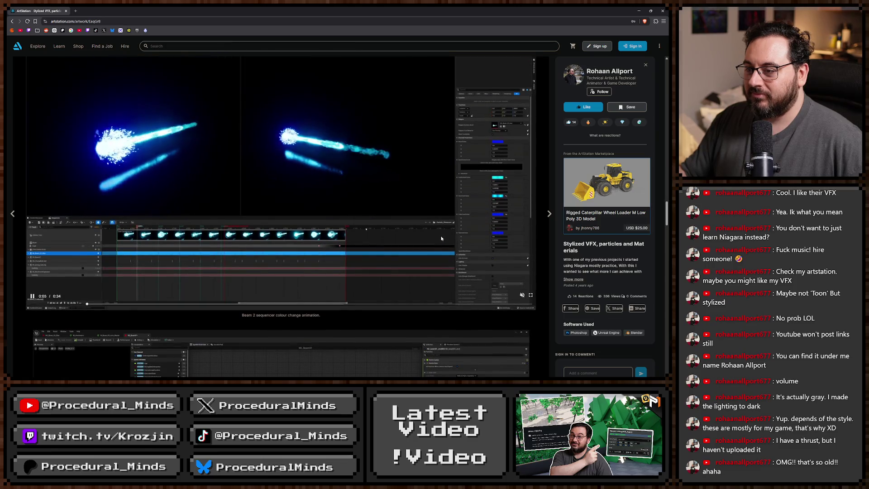
{"action": "scroll", "coordinate": [440, 237], "scroll_direction": "down", "scroll_amount": 10}
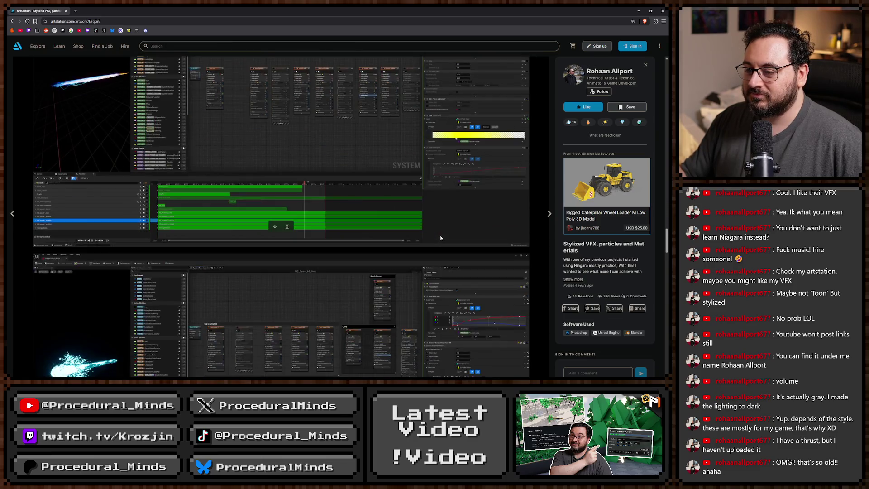
{"action": "key", "text": "Escape"}
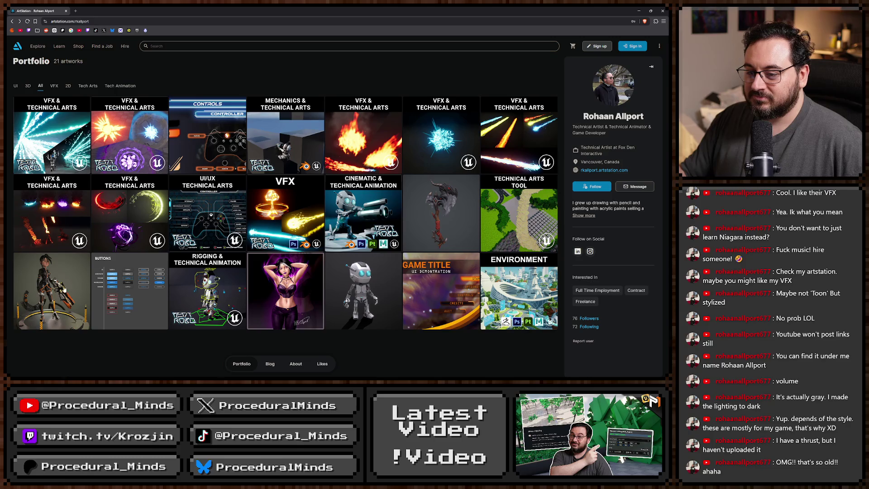
Scroll through The Hypatia Project character artwork, then close it back to the portfolio
{"action": "left_click", "coordinate": [64, 289]}
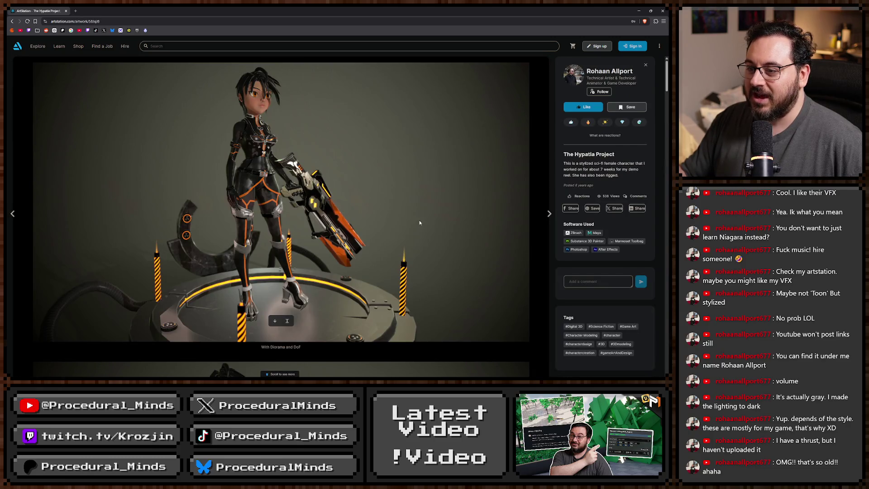
{"action": "scroll", "coordinate": [414, 214], "scroll_direction": "down", "scroll_amount": 5}
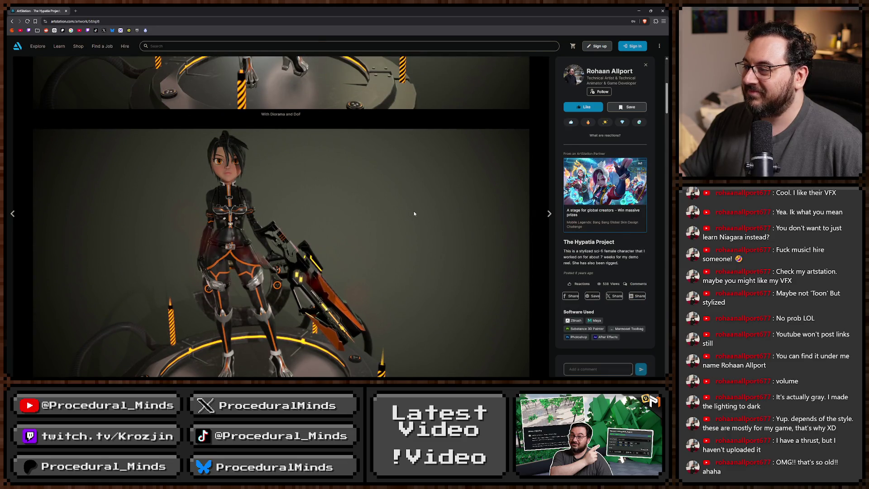
{"action": "scroll", "coordinate": [413, 214], "scroll_direction": "down", "scroll_amount": 1}
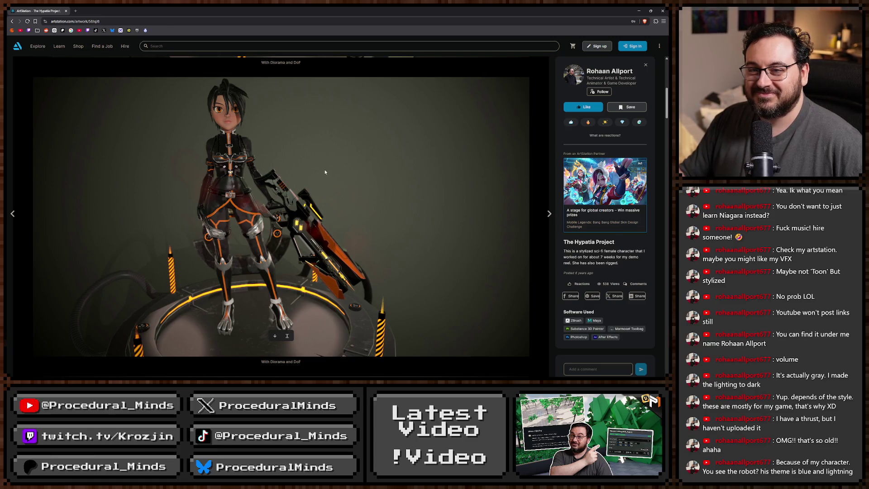
{"action": "scroll", "coordinate": [325, 172], "scroll_direction": "down", "scroll_amount": 3}
{"action": "key", "text": "Escape"}
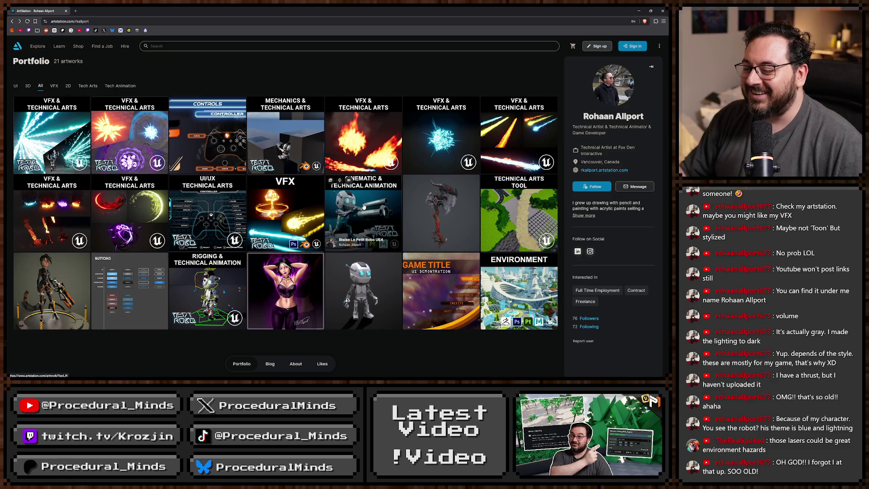
Read the procedural tools article's spline mesh and foliage scattering sections, then return to the grid
{"action": "left_click", "coordinate": [371, 212]}
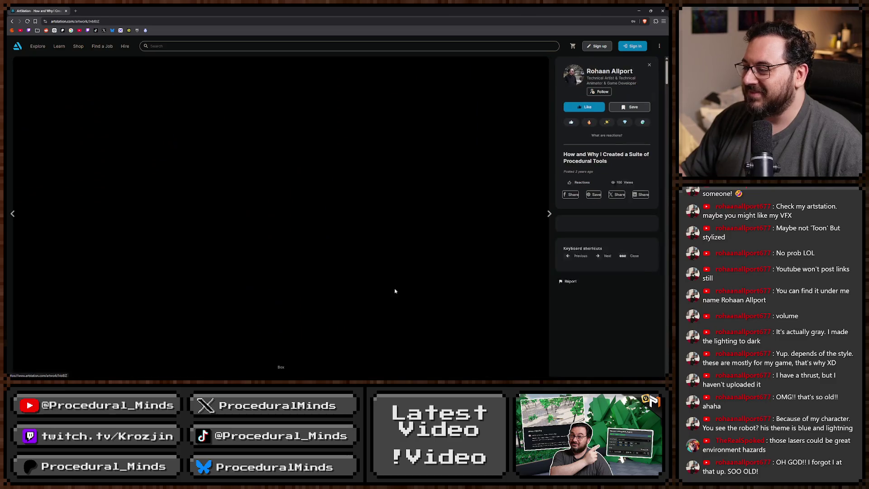
{"action": "scroll", "coordinate": [380, 222], "scroll_direction": "down", "scroll_amount": 5}
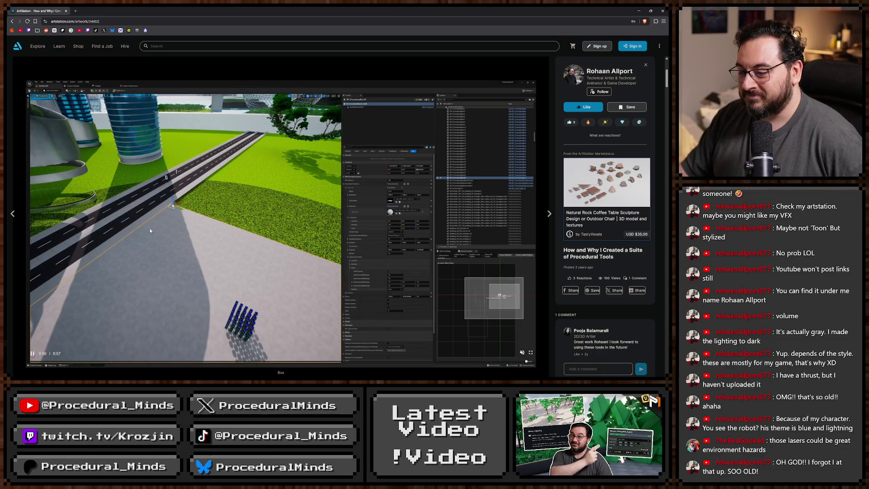
{"action": "scroll", "coordinate": [154, 231], "scroll_direction": "down", "scroll_amount": 10}
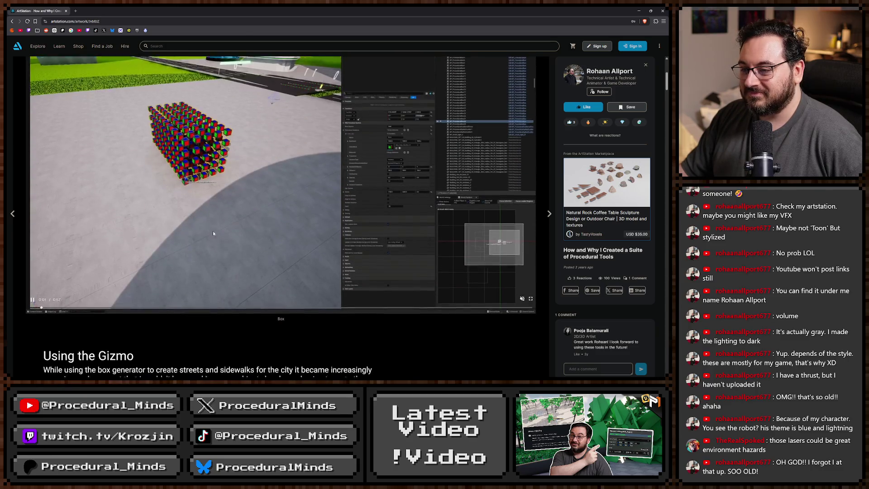
{"action": "scroll", "coordinate": [222, 237], "scroll_direction": "down", "scroll_amount": 3}
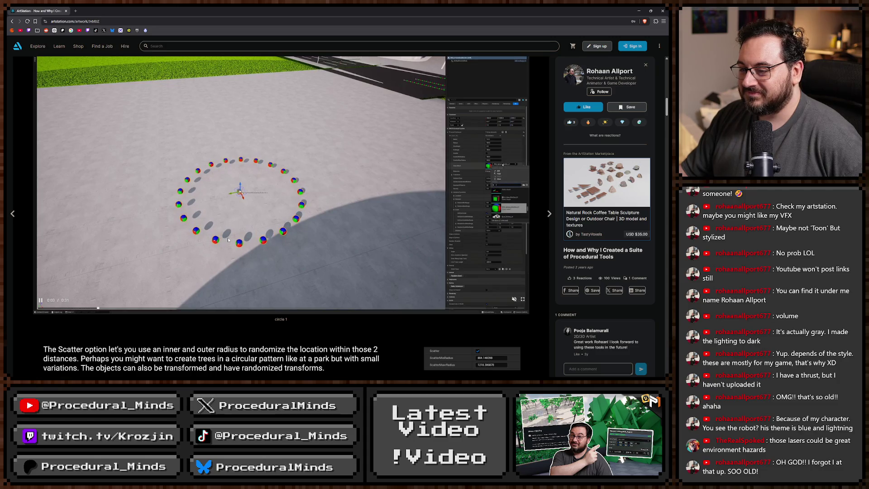
{"action": "scroll", "coordinate": [227, 239], "scroll_direction": "down", "scroll_amount": 5}
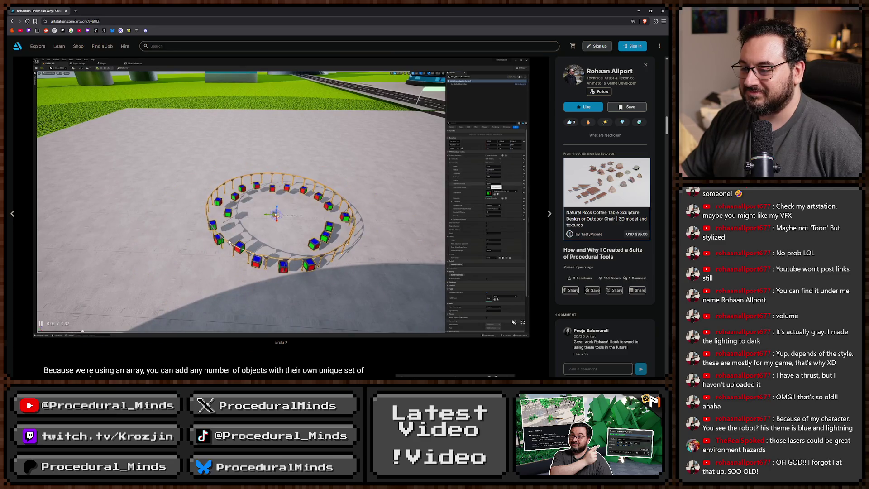
{"action": "scroll", "coordinate": [230, 243], "scroll_direction": "down", "scroll_amount": 3}
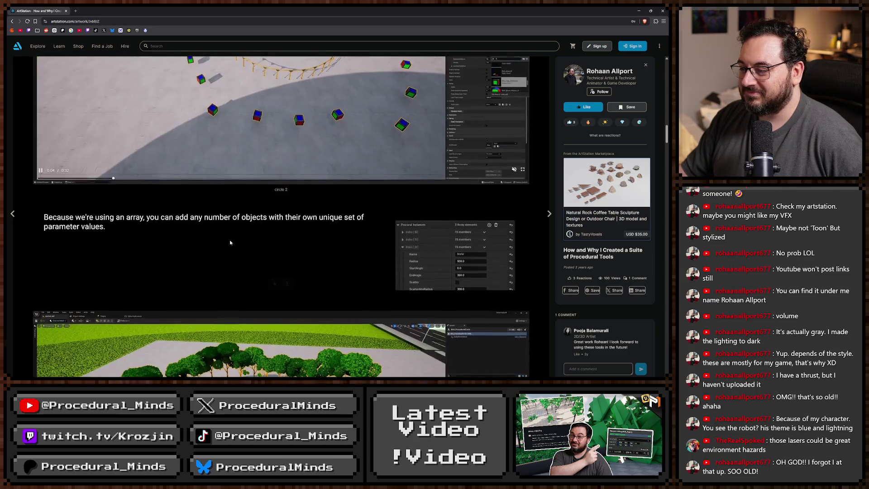
{"action": "scroll", "coordinate": [230, 242], "scroll_direction": "down", "scroll_amount": 8}
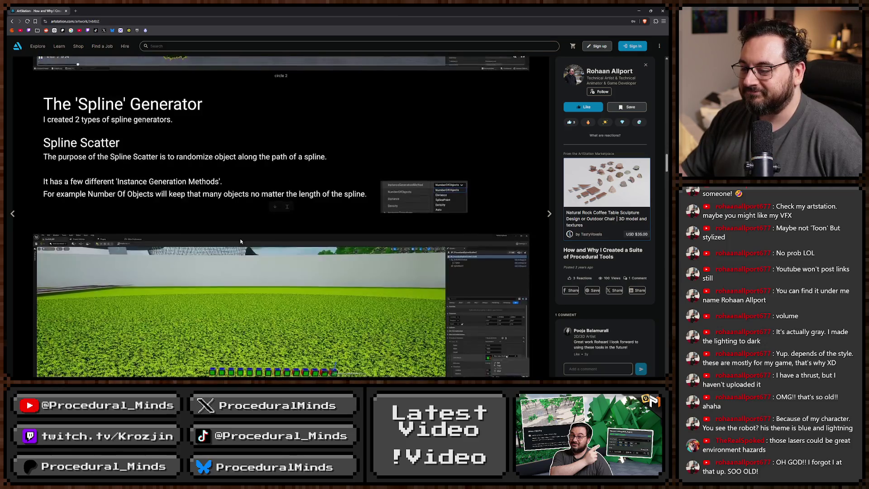
{"action": "scroll", "coordinate": [240, 241], "scroll_direction": "down", "scroll_amount": 12}
{"action": "scroll", "coordinate": [347, 287], "scroll_direction": "up", "scroll_amount": 5}
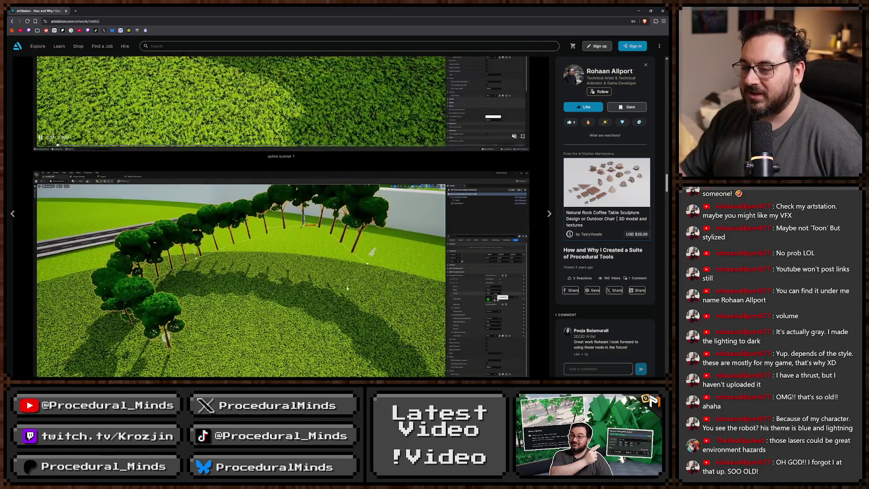
{"action": "scroll", "coordinate": [326, 292], "scroll_direction": "down", "scroll_amount": 10}
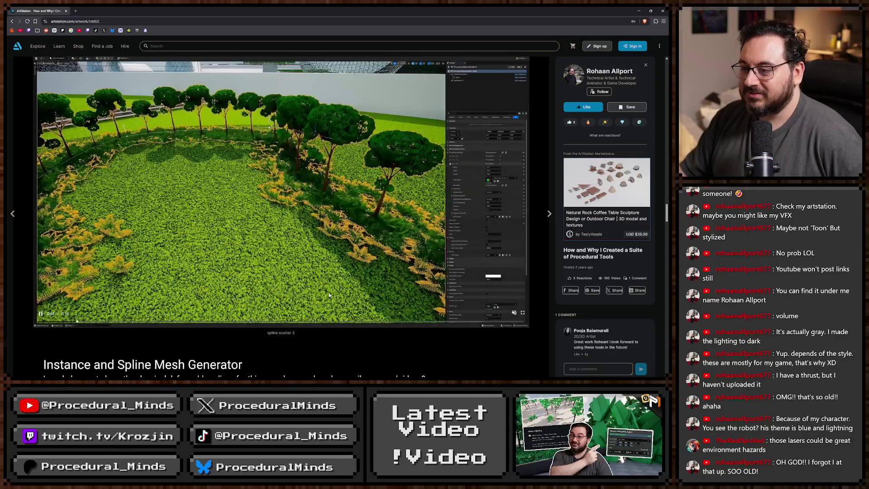
{"action": "scroll", "coordinate": [329, 295], "scroll_direction": "down", "scroll_amount": 7}
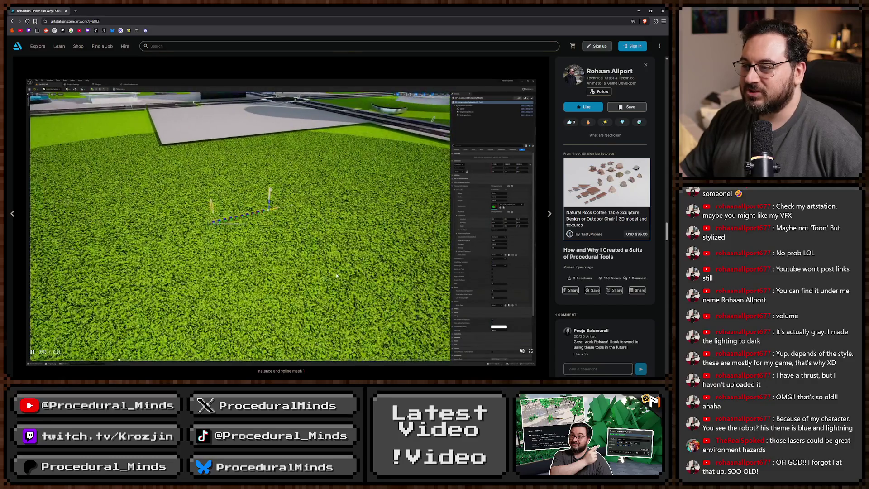
{"action": "scroll", "coordinate": [306, 186], "scroll_direction": "up", "scroll_amount": 5}
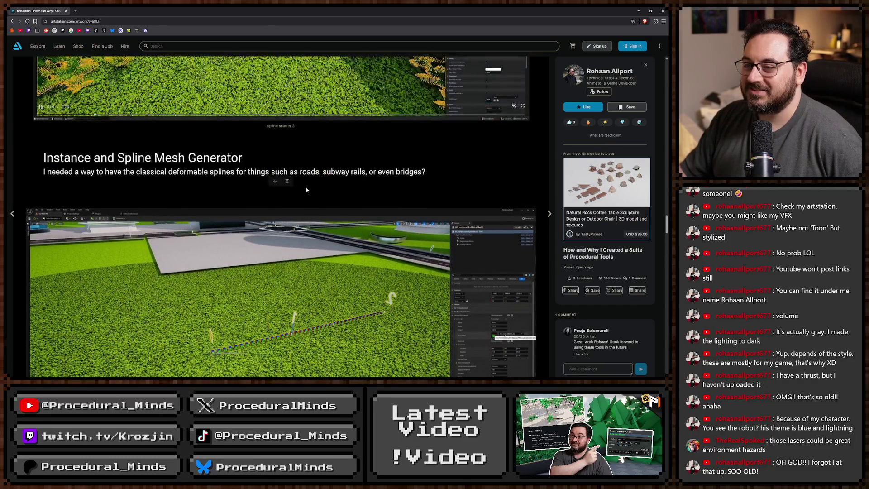
{"action": "scroll", "coordinate": [303, 287], "scroll_direction": "down", "scroll_amount": 10}
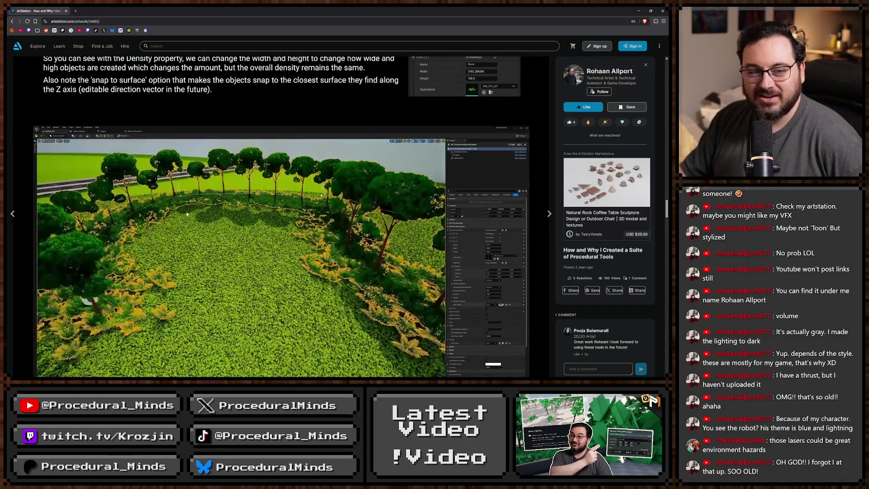
{"action": "scroll", "coordinate": [286, 213], "scroll_direction": "down", "scroll_amount": 10}
{"action": "scroll", "coordinate": [286, 213], "scroll_direction": "down", "scroll_amount": 15}
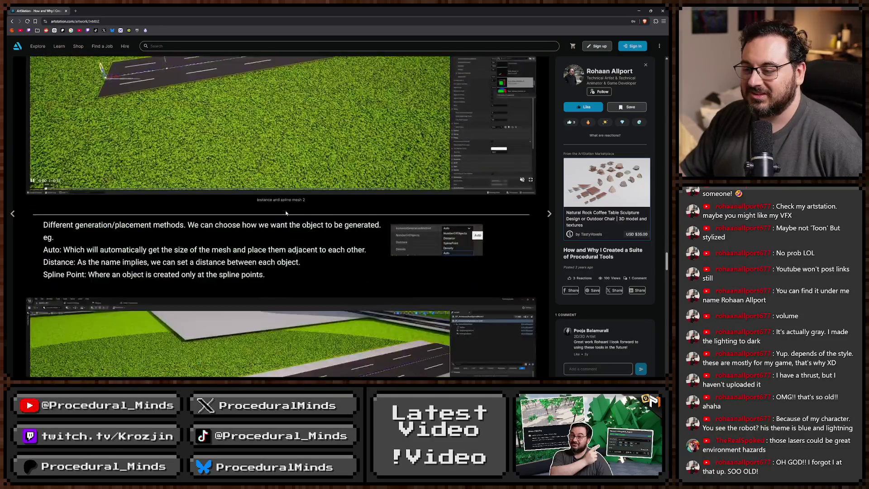
{"action": "key", "text": "Escape"}
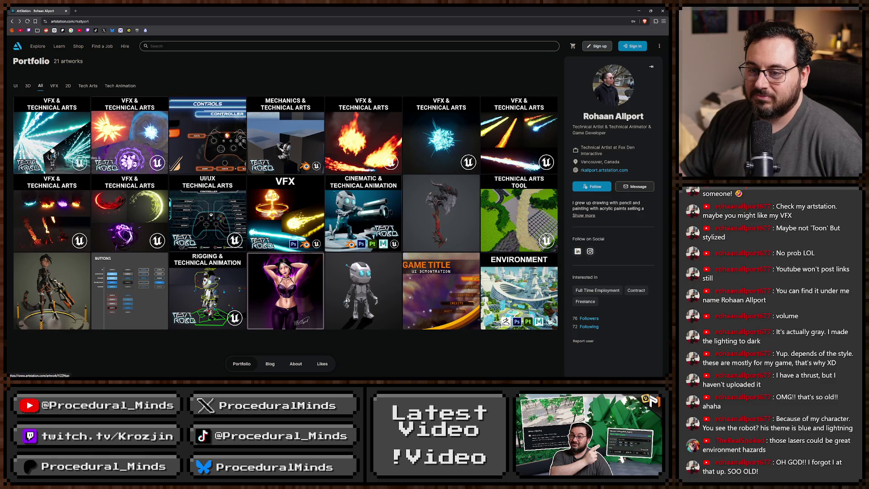
Scroll through the Explosion VFX node-graph breakdown images, then close back to the portfolio grid
{"action": "left_click", "coordinate": [146, 140]}
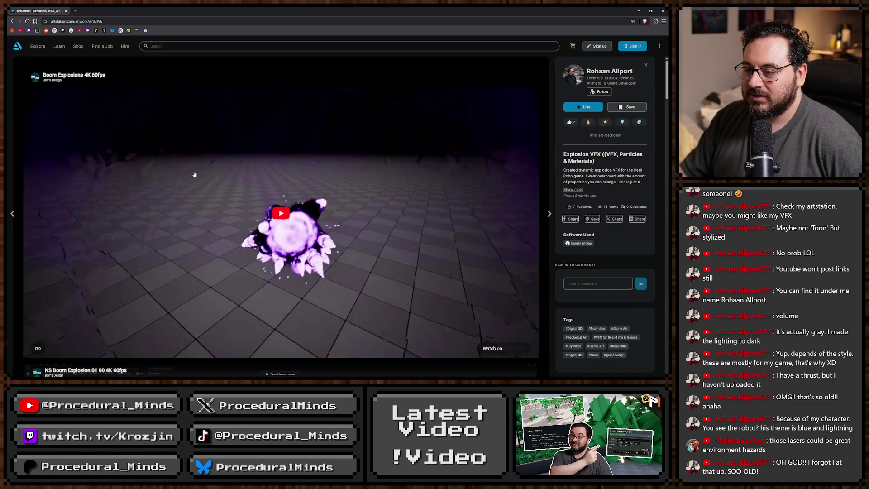
{"action": "scroll", "coordinate": [280, 176], "scroll_direction": "down", "scroll_amount": 10}
{"action": "scroll", "coordinate": [295, 195], "scroll_direction": "down", "scroll_amount": 10}
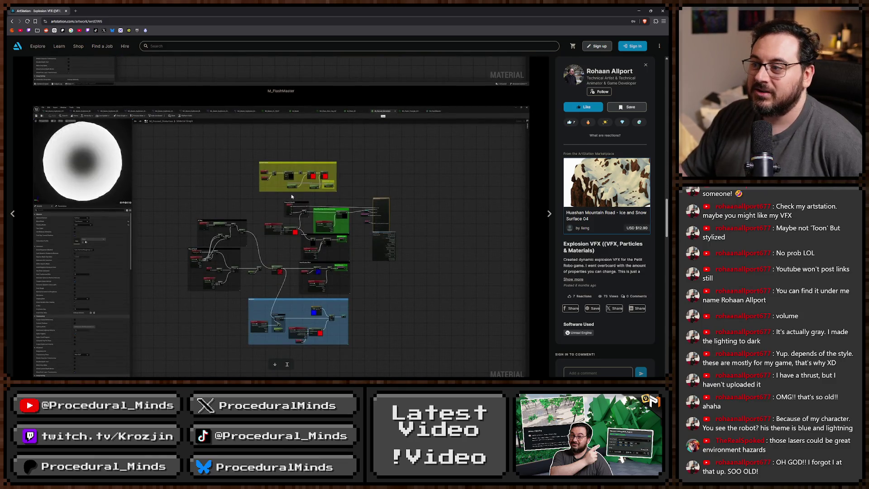
{"action": "scroll", "coordinate": [296, 199], "scroll_direction": "down", "scroll_amount": 10}
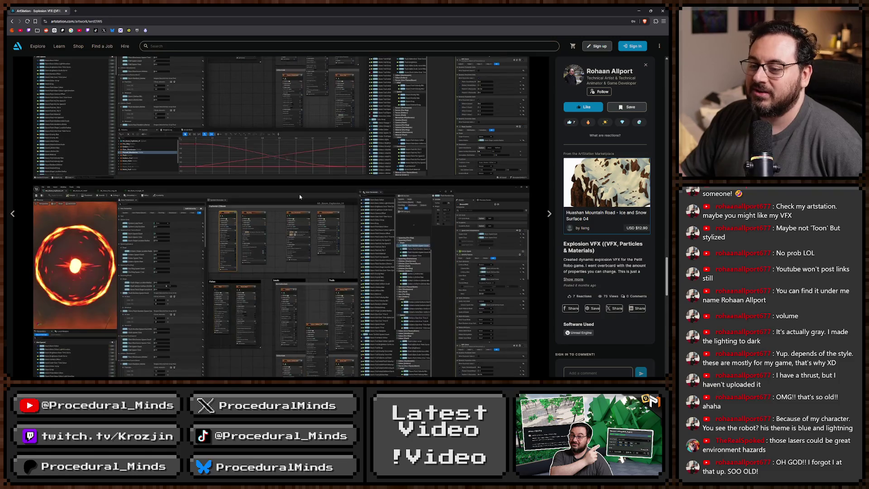
{"action": "scroll", "coordinate": [302, 196], "scroll_direction": "down", "scroll_amount": 10}
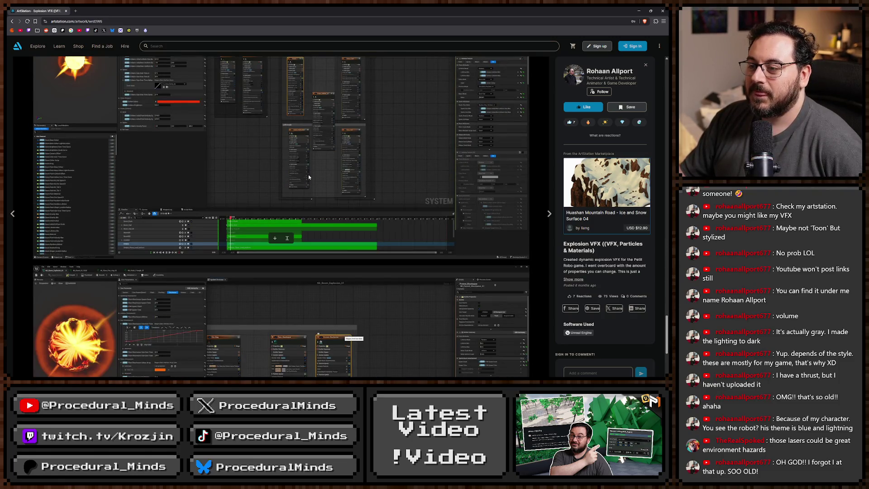
{"action": "scroll", "coordinate": [309, 183], "scroll_direction": "down", "scroll_amount": 10}
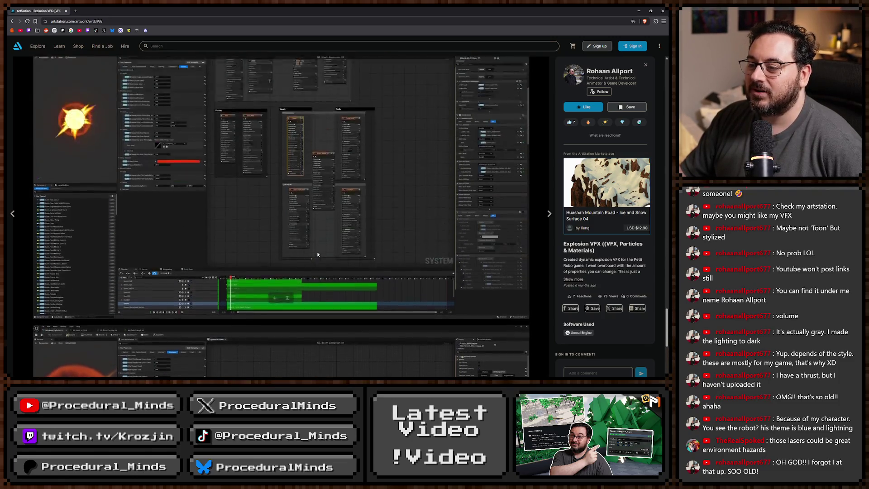
{"action": "scroll", "coordinate": [198, 204], "scroll_direction": "down", "scroll_amount": 8}
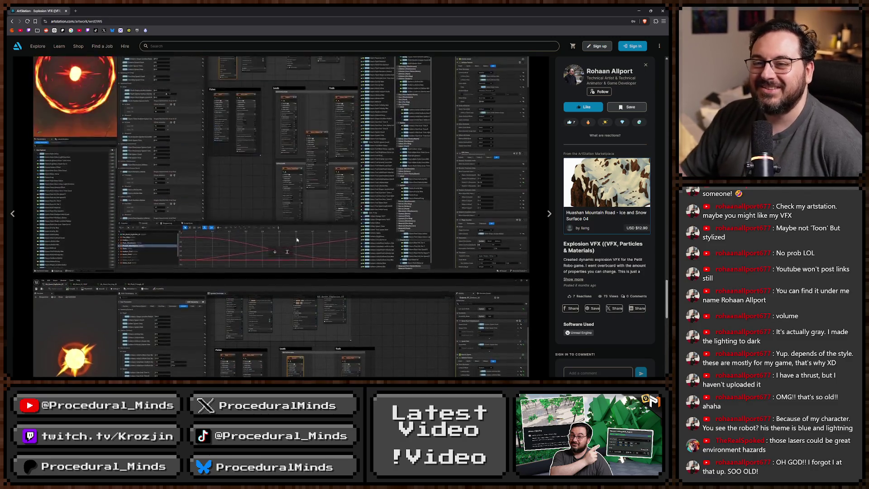
{"action": "key", "text": "Escape"}
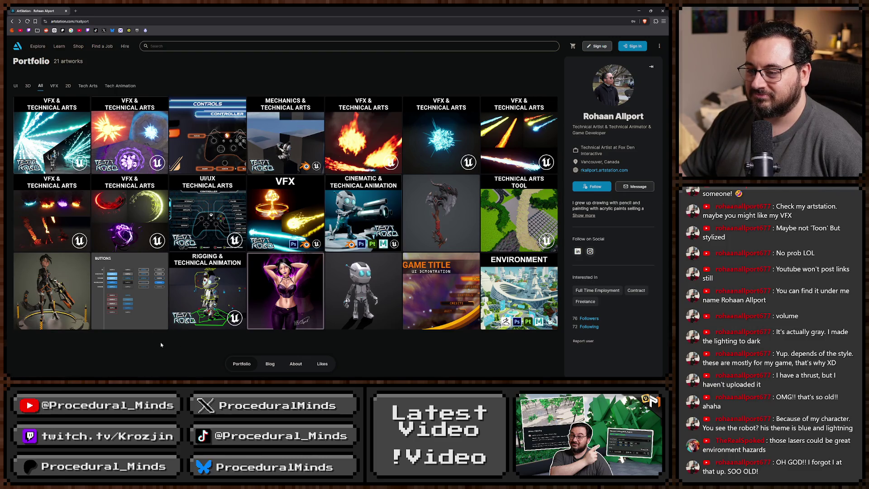
Open the Climbing Mechanic artwork and play, then pause, its climb movement demo video
{"action": "left_click", "coordinate": [285, 145]}
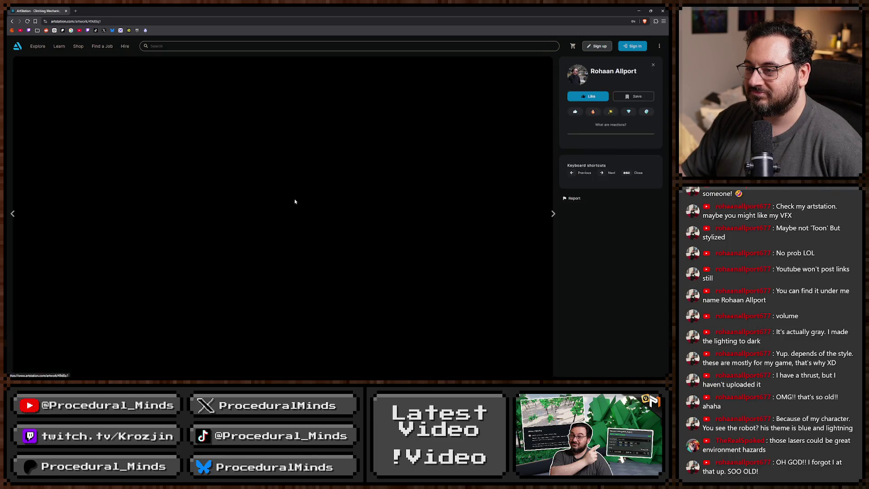
{"action": "scroll", "coordinate": [323, 284], "scroll_direction": "down", "scroll_amount": 3}
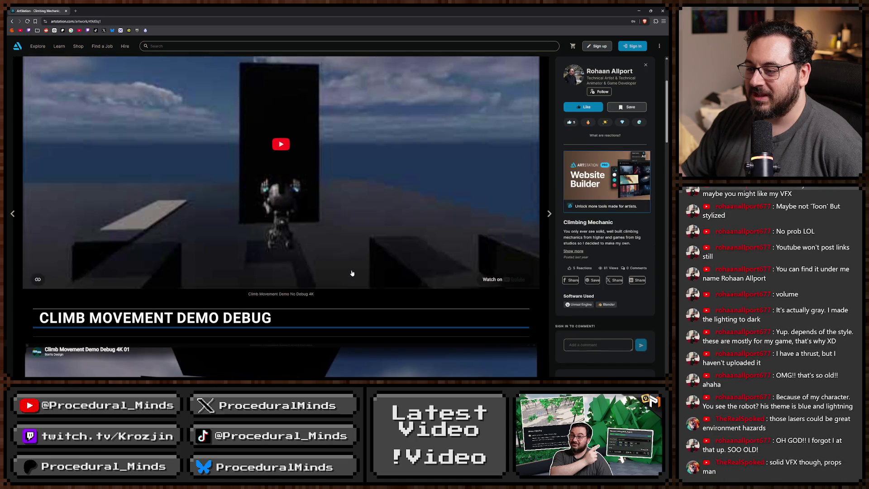
{"action": "scroll", "coordinate": [341, 230], "scroll_direction": "down", "scroll_amount": 5}
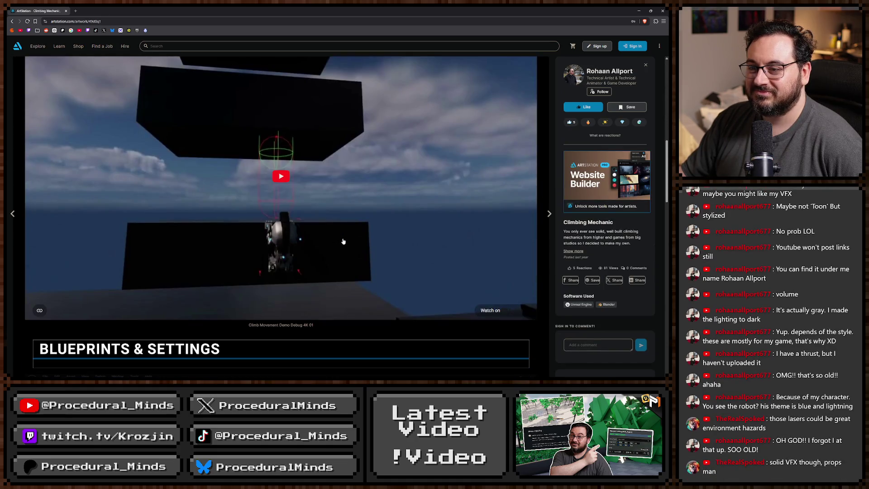
{"action": "scroll", "coordinate": [346, 260], "scroll_direction": "up", "scroll_amount": 2}
{"action": "left_click", "coordinate": [315, 225]}
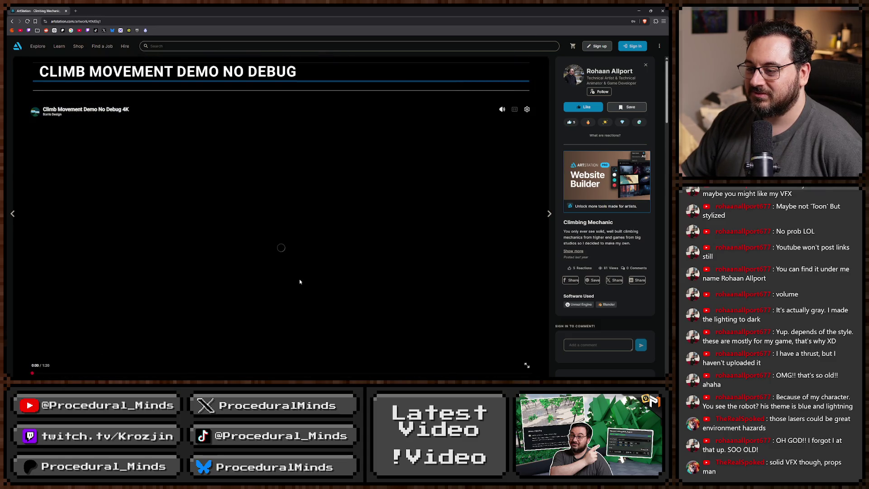
{"action": "scroll", "coordinate": [299, 278], "scroll_direction": "down", "scroll_amount": 3}
{"action": "scroll", "coordinate": [330, 248], "scroll_direction": "up", "scroll_amount": 1}
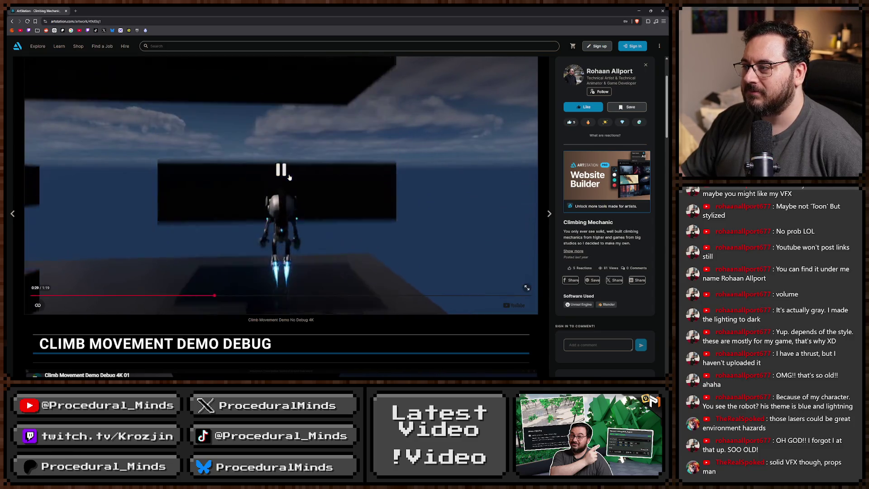
{"action": "scroll", "coordinate": [272, 169], "scroll_direction": "down", "scroll_amount": 1}
{"action": "left_click", "coordinate": [264, 163]}
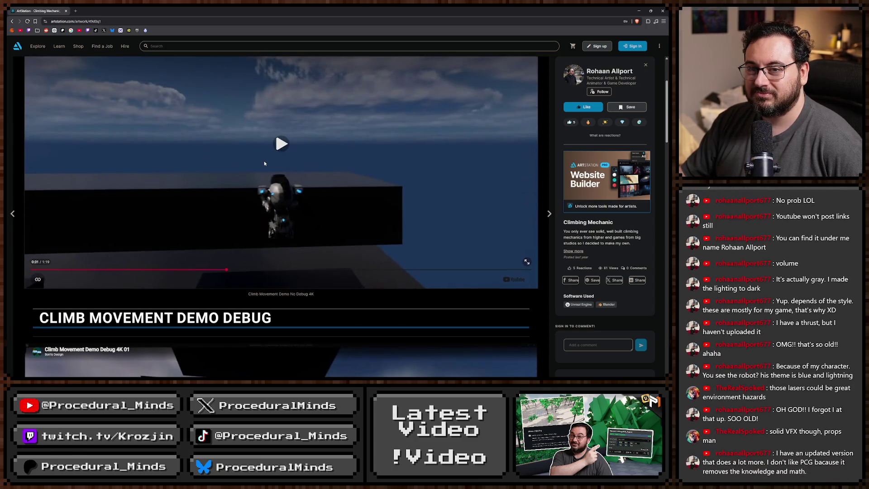
Browse the animation-blueprint and asset-override screenshots, then return to the portfolio grid
{"action": "scroll", "coordinate": [264, 162], "scroll_direction": "down", "scroll_amount": 12}
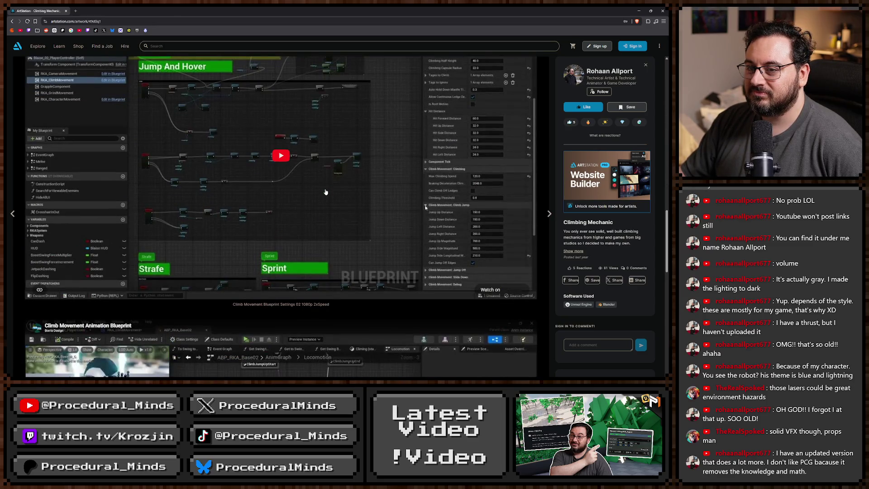
{"action": "scroll", "coordinate": [325, 193], "scroll_direction": "down", "scroll_amount": 10}
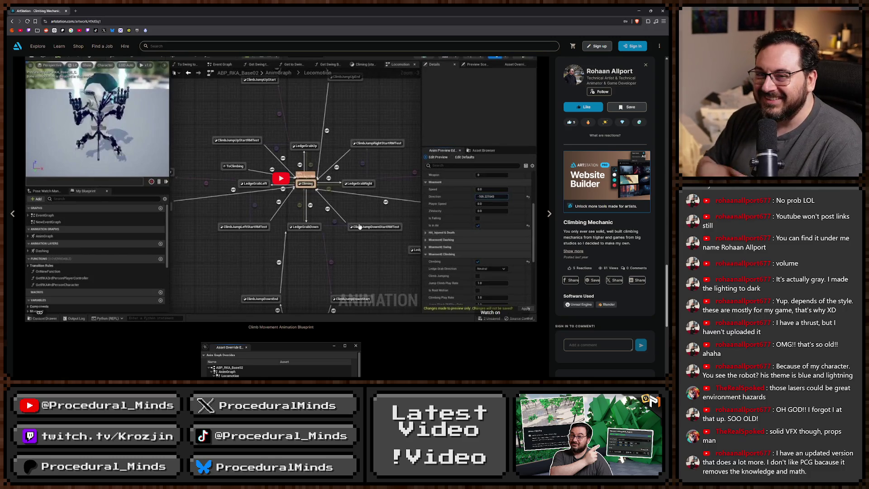
{"action": "scroll", "coordinate": [344, 208], "scroll_direction": "down", "scroll_amount": 6}
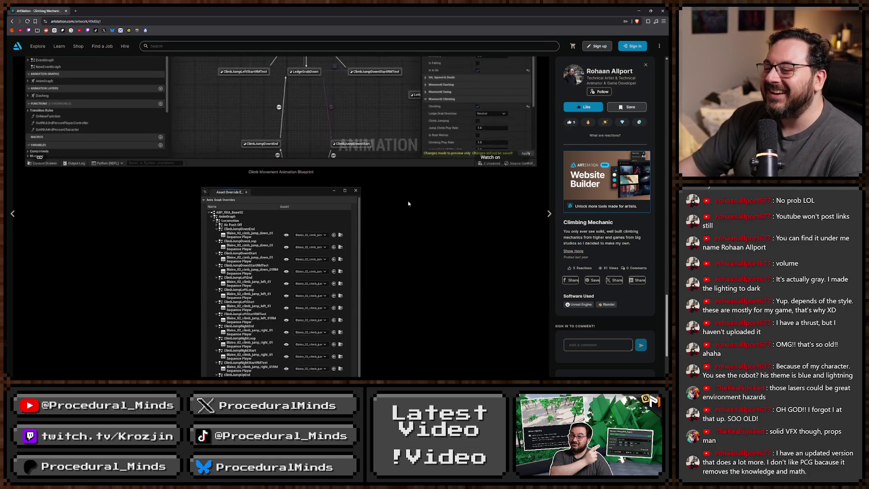
{"action": "scroll", "coordinate": [425, 204], "scroll_direction": "up", "scroll_amount": 5}
{"action": "scroll", "coordinate": [411, 229], "scroll_direction": "up", "scroll_amount": 3}
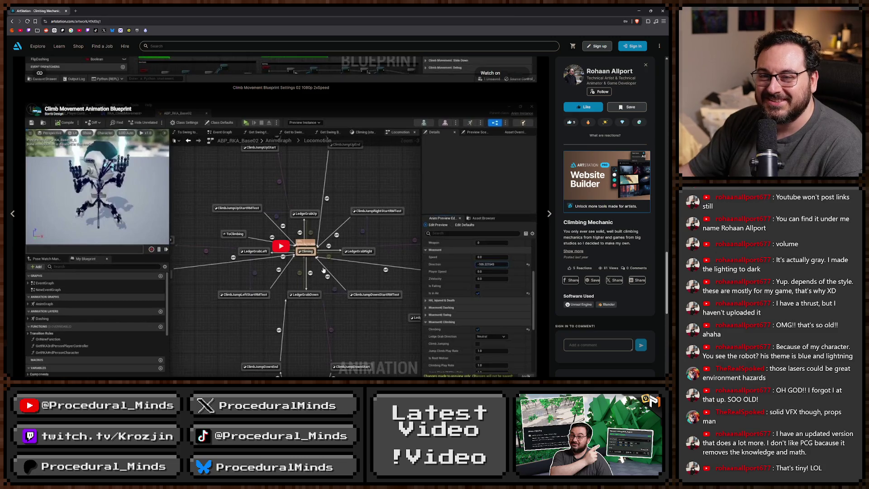
{"action": "scroll", "coordinate": [345, 248], "scroll_direction": "down", "scroll_amount": 6}
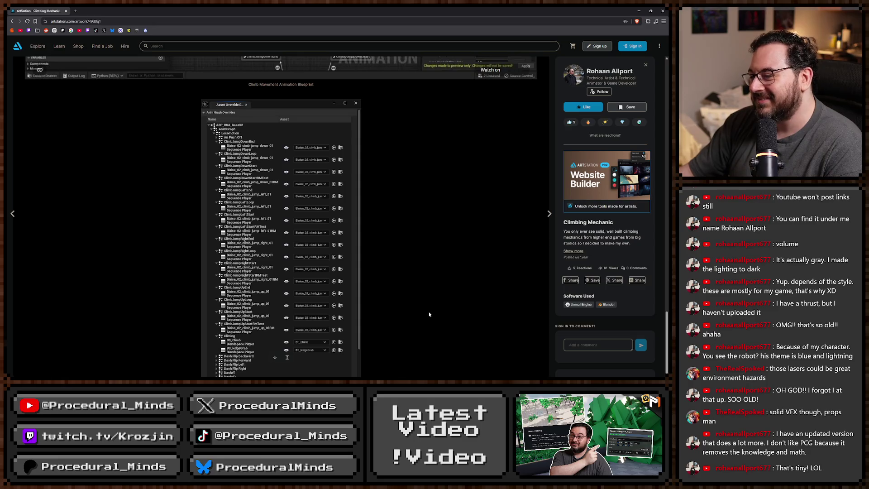
{"action": "scroll", "coordinate": [428, 311], "scroll_direction": "up", "scroll_amount": 10}
{"action": "key", "text": "Escape"}
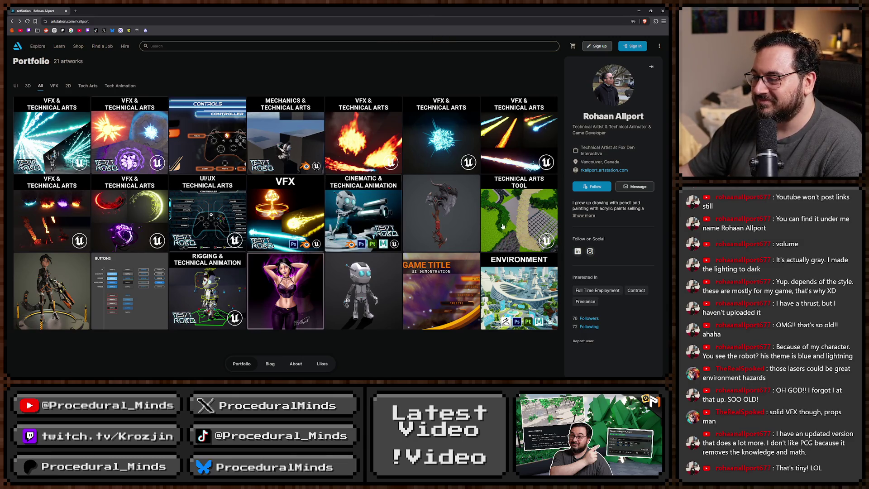
Open the Prop Axe artwork and browse its concept art, ZBrush sculpt and wireframe turntable
{"action": "left_click", "coordinate": [441, 213]}
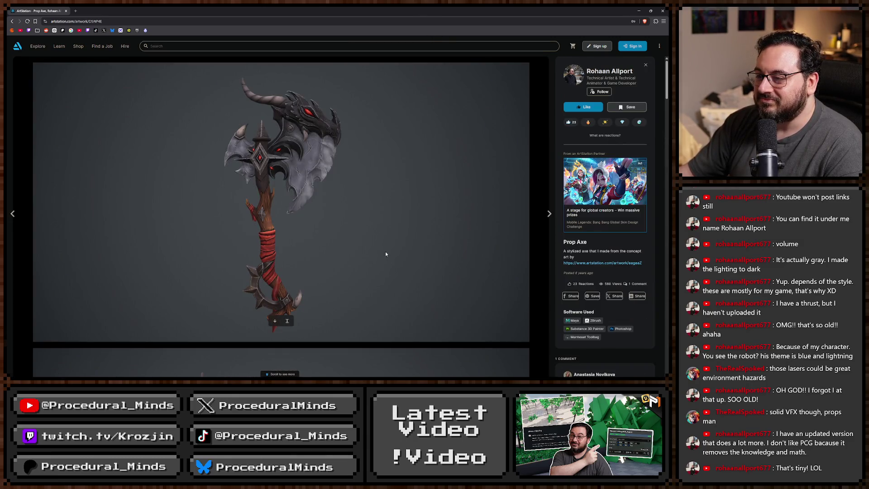
{"action": "scroll", "coordinate": [272, 124], "scroll_direction": "down", "scroll_amount": 5}
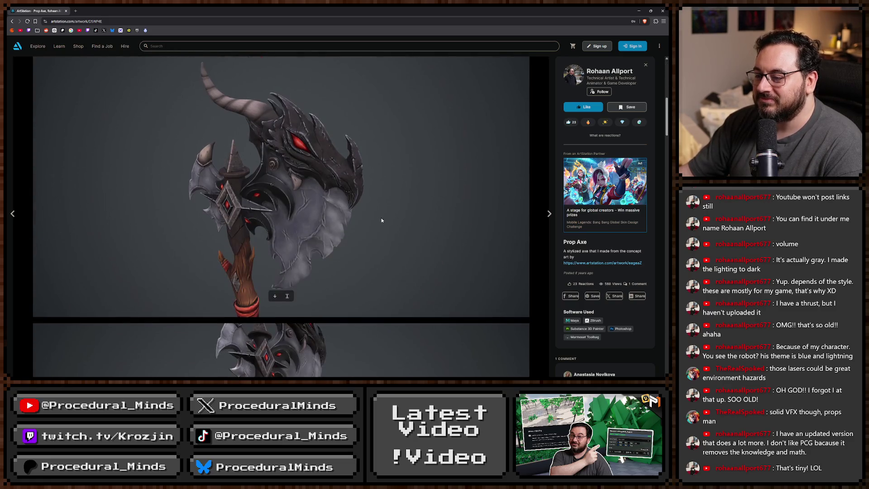
{"action": "scroll", "coordinate": [389, 217], "scroll_direction": "down", "scroll_amount": 5}
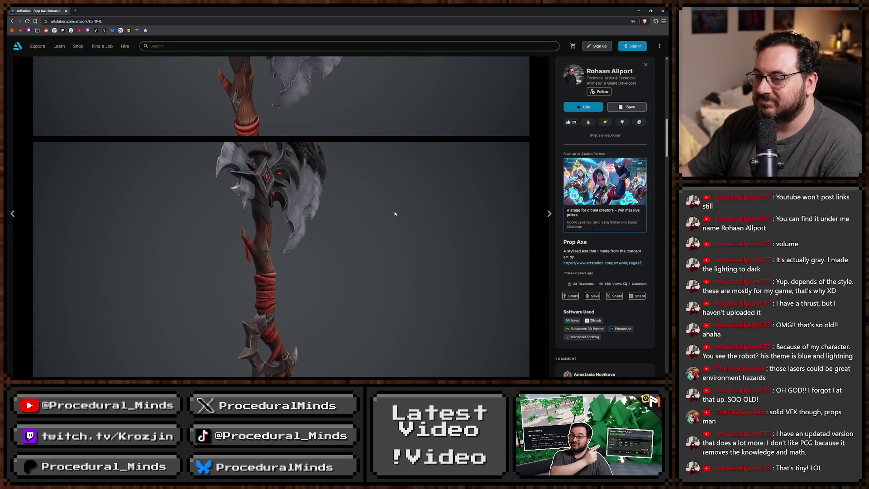
{"action": "scroll", "coordinate": [394, 214], "scroll_direction": "down", "scroll_amount": 5}
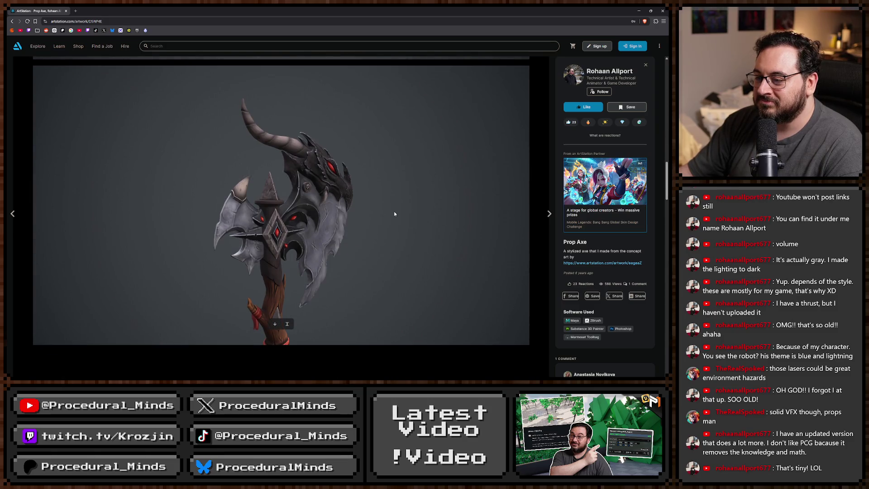
{"action": "scroll", "coordinate": [394, 213], "scroll_direction": "down", "scroll_amount": 5}
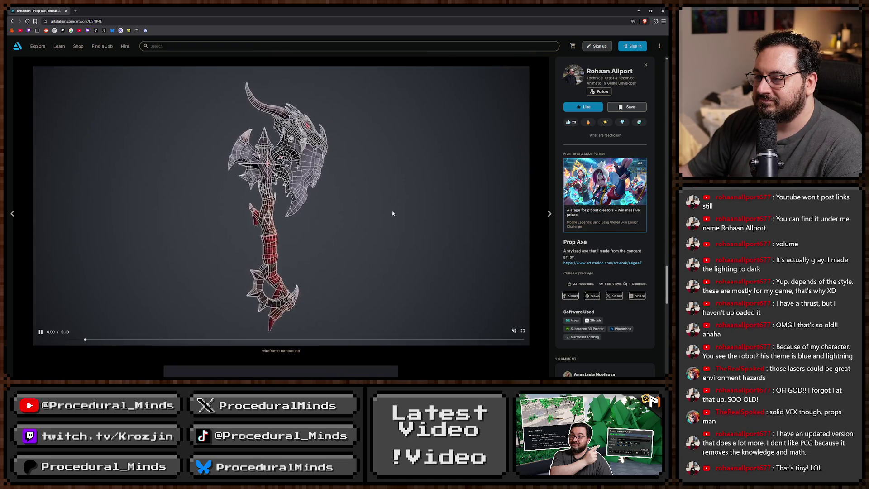
{"action": "scroll", "coordinate": [392, 213], "scroll_direction": "down", "scroll_amount": 5}
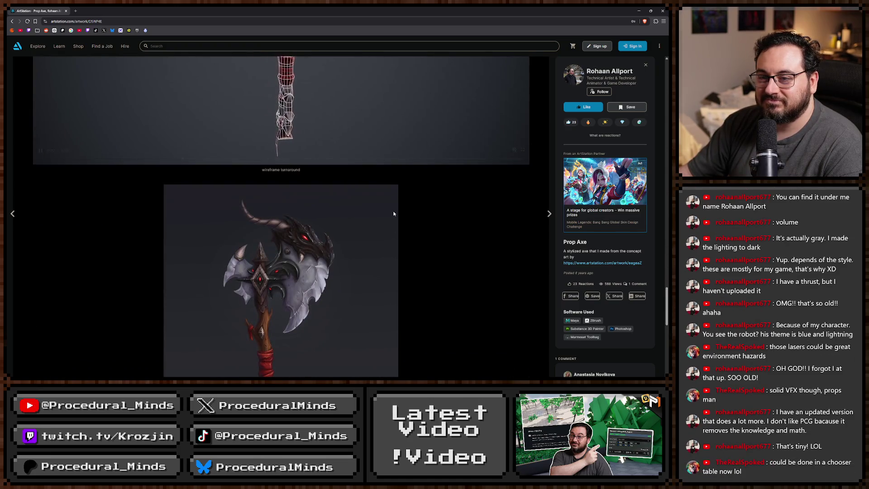
{"action": "scroll", "coordinate": [391, 215], "scroll_direction": "down", "scroll_amount": 1}
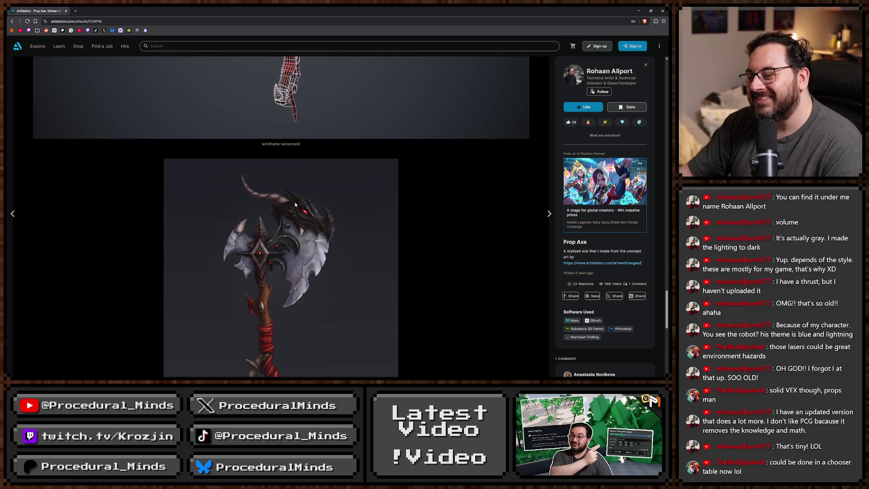
{"action": "scroll", "coordinate": [381, 268], "scroll_direction": "down", "scroll_amount": 3}
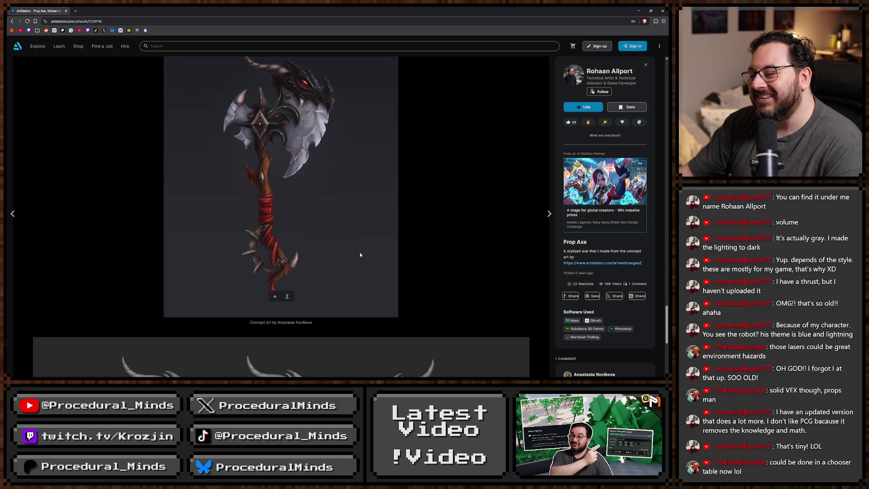
{"action": "scroll", "coordinate": [362, 252], "scroll_direction": "down", "scroll_amount": 6}
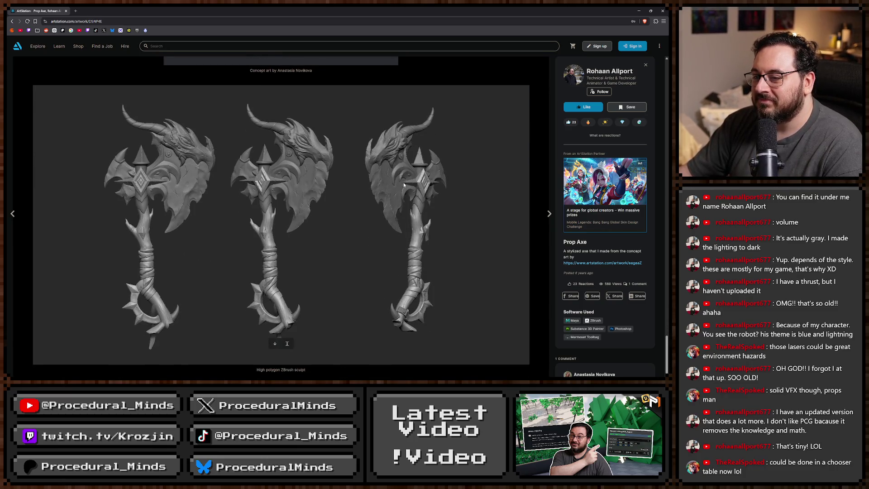
{"action": "scroll", "coordinate": [244, 202], "scroll_direction": "up", "scroll_amount": 9}
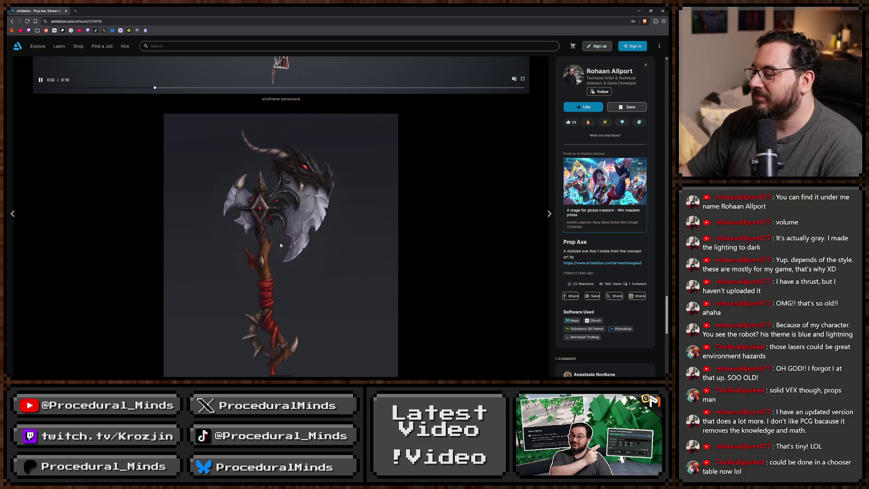
{"action": "left_click_drag", "start_coordinate": [570, 272], "coordinate": [578, 273]}
{"action": "left_click", "coordinate": [578, 272]}
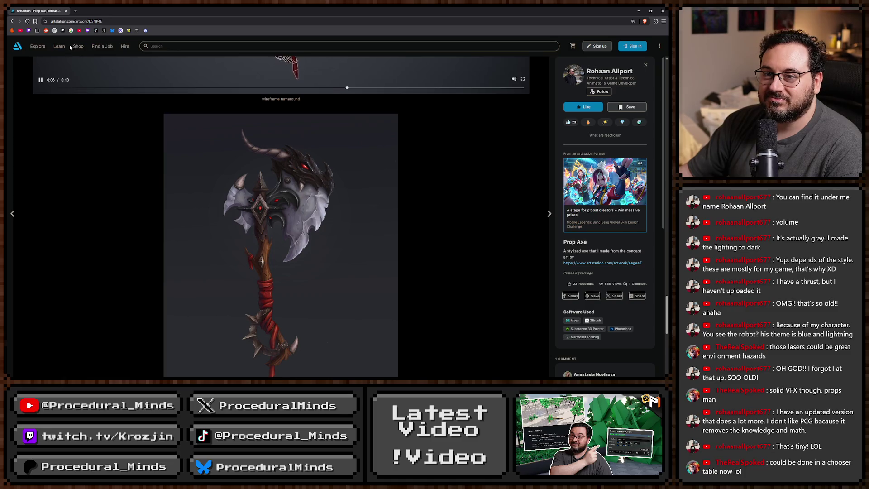
Back in Unreal, start a Play-in-Editor session with Alt+P and fire the fiery slash three times
{"action": "key", "text": "alt+Tab"}
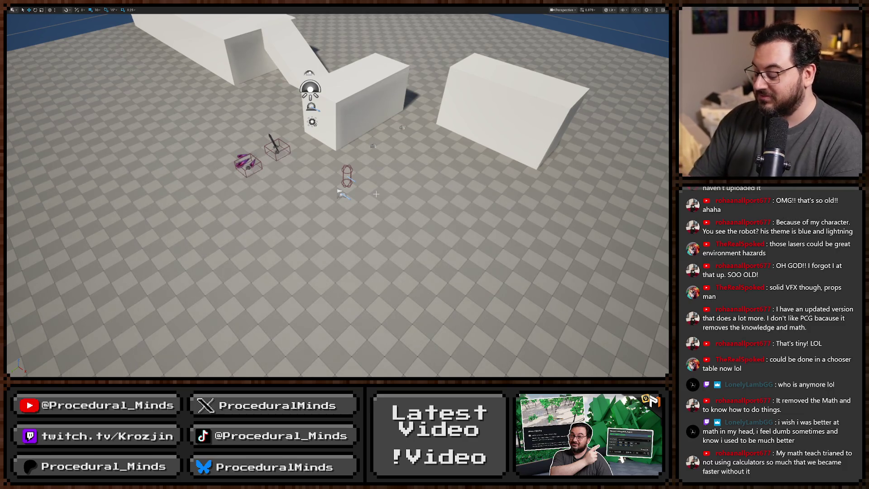
{"action": "key", "text": "alt+p"}
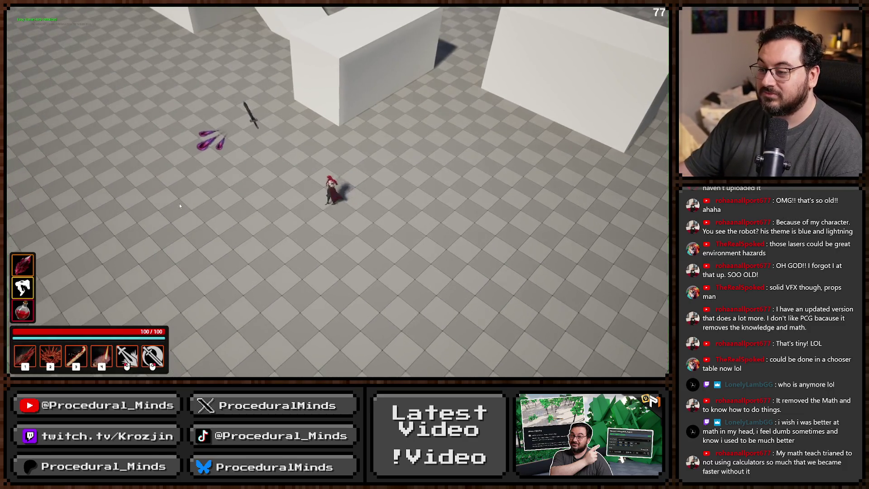
{"action": "left_click", "coordinate": [179, 205]}
{"action": "left_click", "coordinate": [180, 206]}
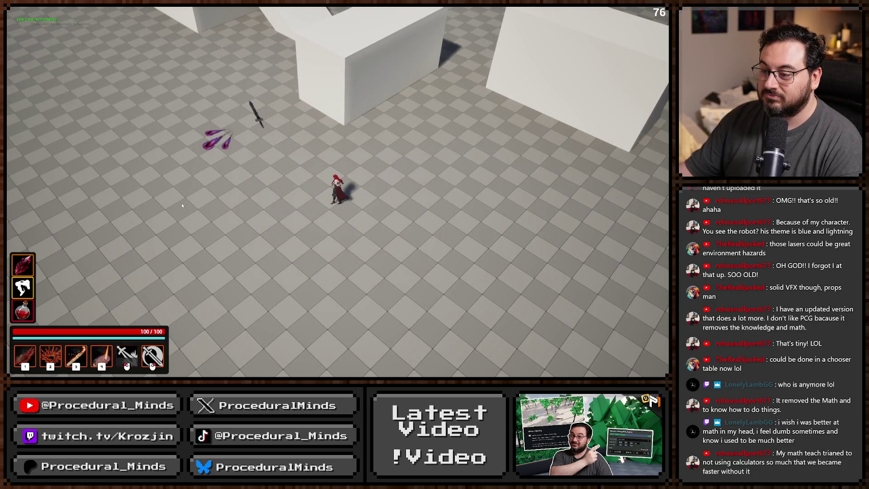
{"action": "left_click", "coordinate": [181, 206]}
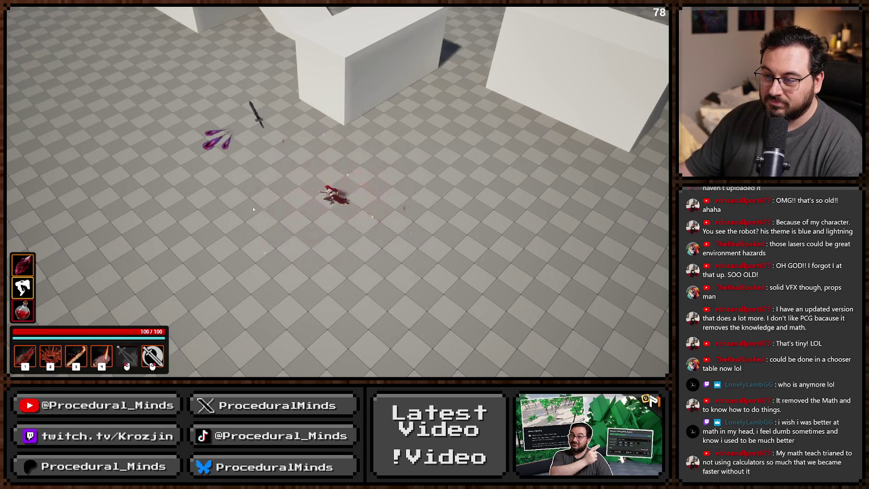
Stop the playtest and shift the Circle_Yellow_Horizontal ring particle colour toward orange-red
{"action": "key", "text": "Escape"}
{"action": "key", "text": "alt+Tab"}
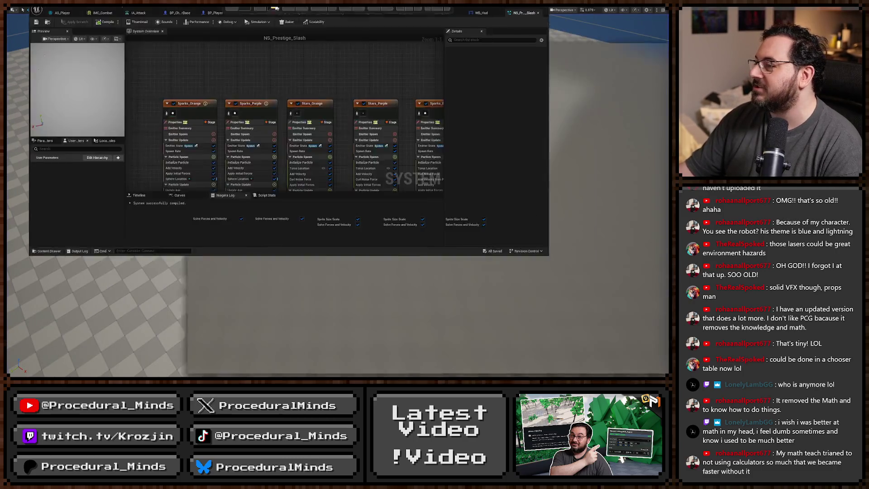
{"action": "left_click_drag", "start_coordinate": [169, 91], "coordinate": [215, 90]}
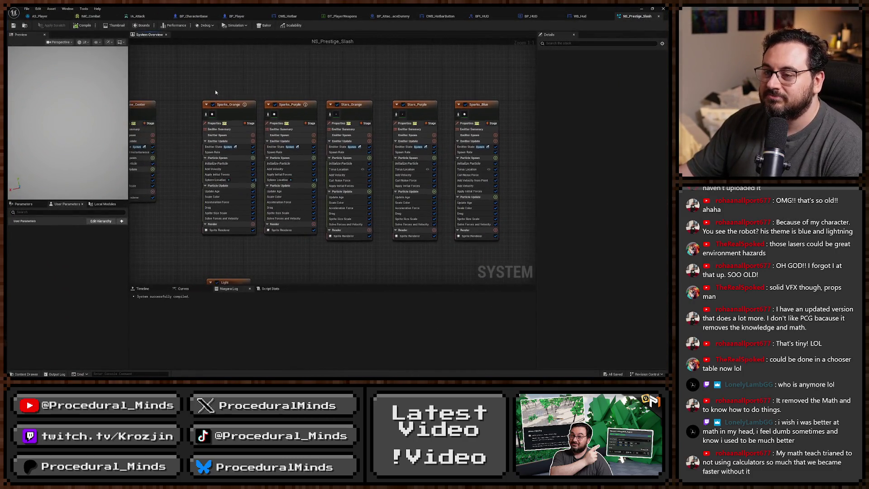
{"action": "left_click", "coordinate": [228, 105]}
{"action": "scroll", "coordinate": [609, 276], "scroll_direction": "down", "scroll_amount": 5}
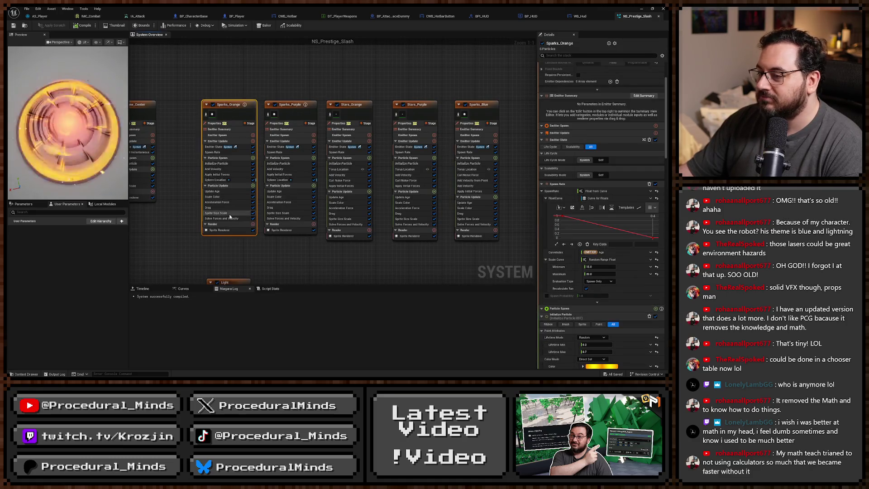
{"action": "left_click_drag", "start_coordinate": [143, 256], "coordinate": [431, 252]}
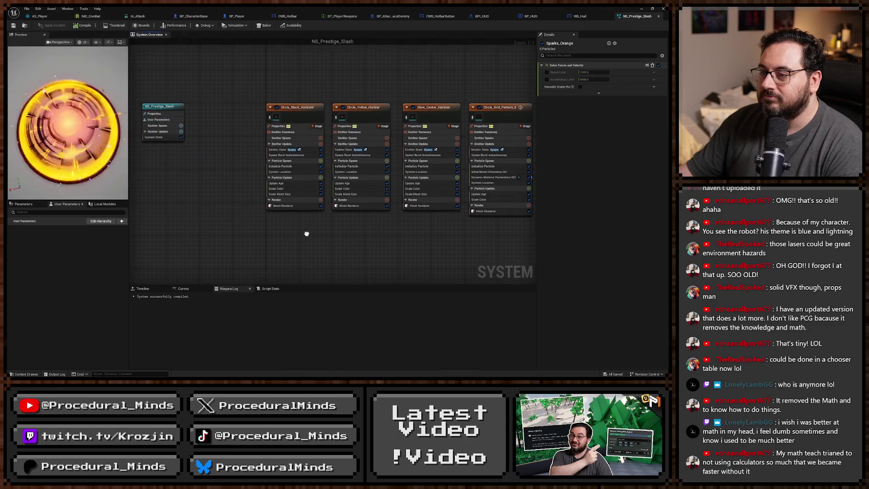
{"action": "left_click", "coordinate": [361, 108]}
{"action": "left_click", "coordinate": [603, 329]}
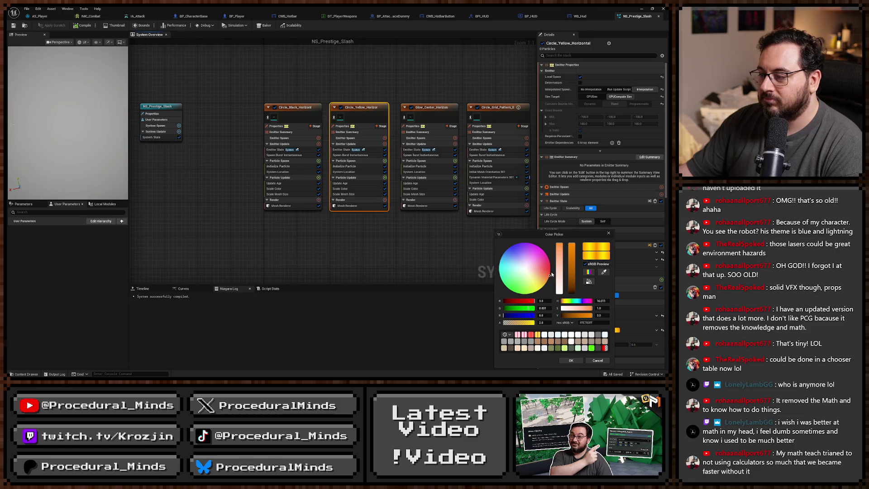
{"action": "left_click_drag", "start_coordinate": [552, 274], "coordinate": [551, 273]}
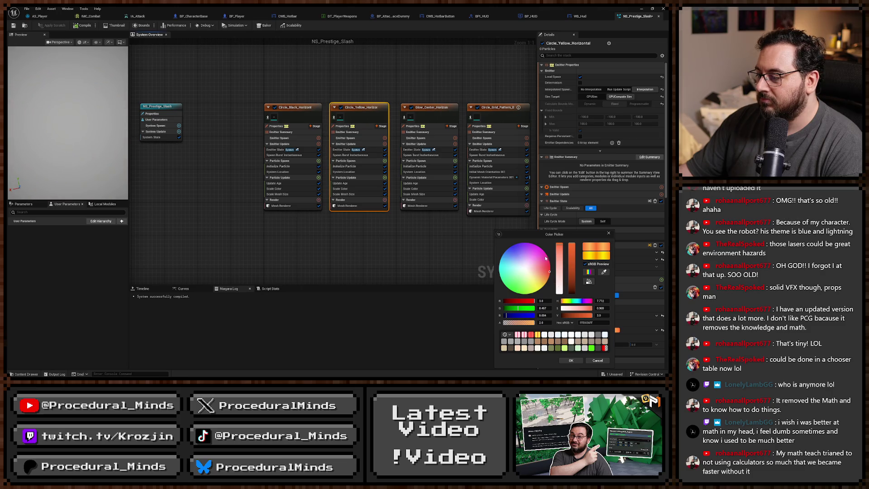
{"action": "left_click", "coordinate": [571, 360]}
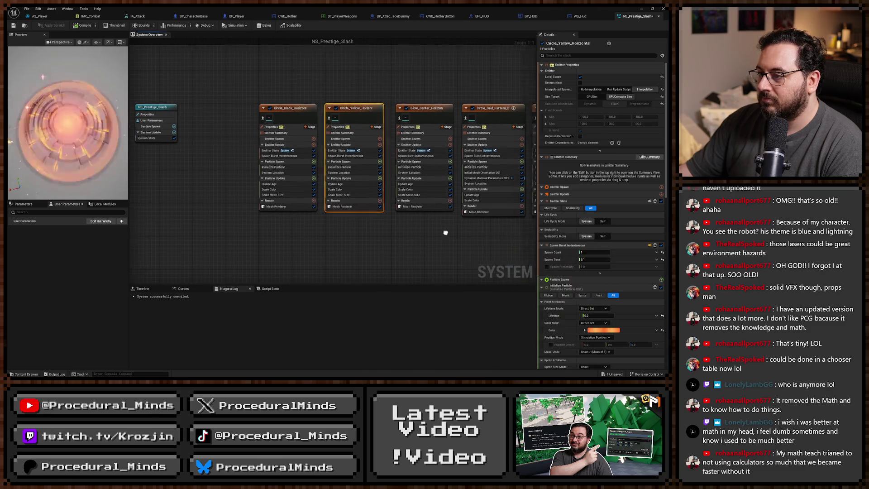
Check the grid pattern emitters and edit the Scratches_Orange Initialize Particle colour
{"action": "left_click_drag", "start_coordinate": [445, 232], "coordinate": [240, 218]}
{"action": "left_click", "coordinate": [287, 93]}
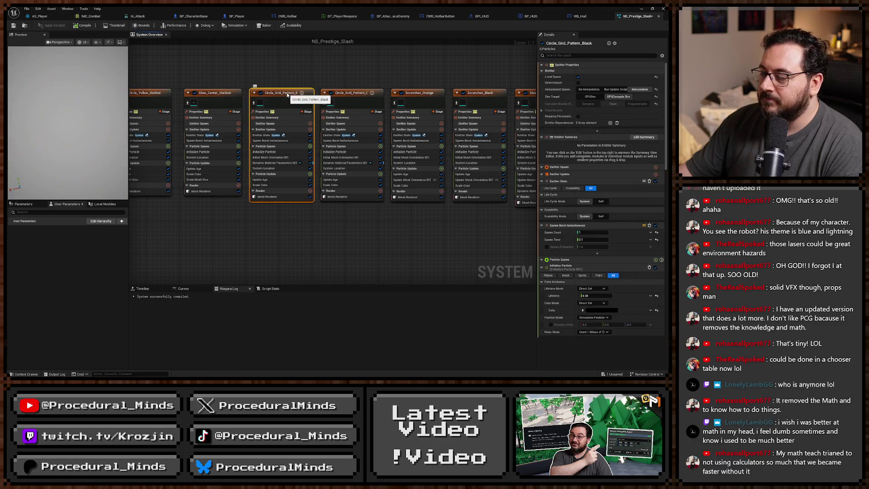
{"action": "left_click", "coordinate": [357, 96]}
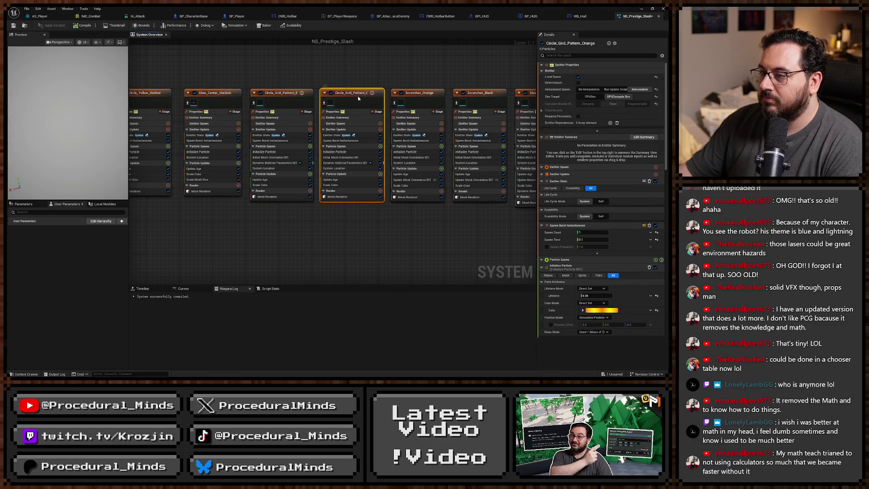
{"action": "left_click", "coordinate": [422, 97]}
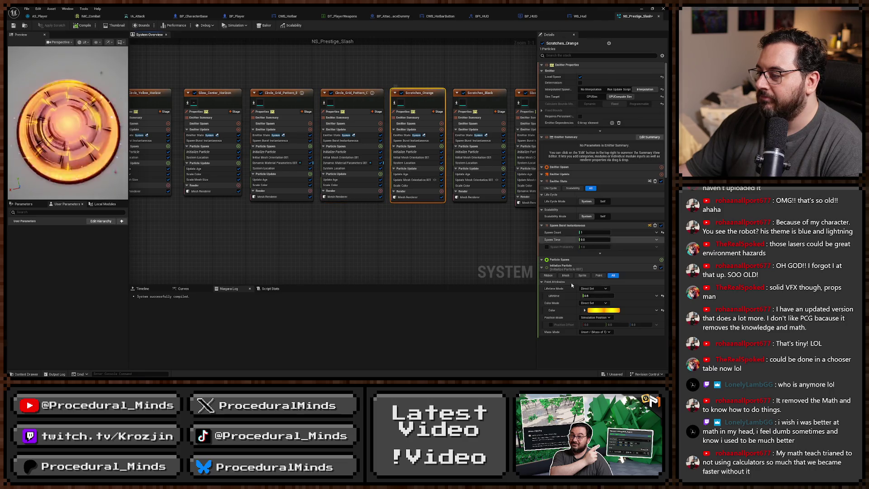
{"action": "left_click", "coordinate": [605, 310]}
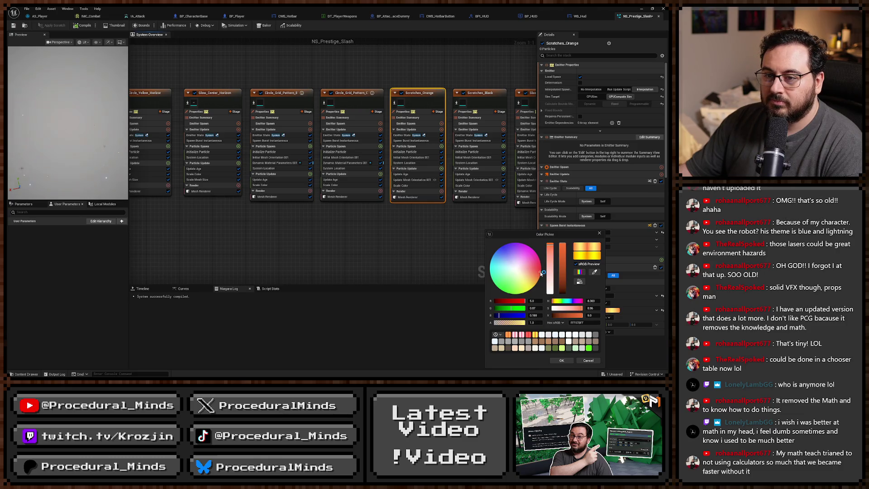
{"action": "left_click", "coordinate": [562, 360]}
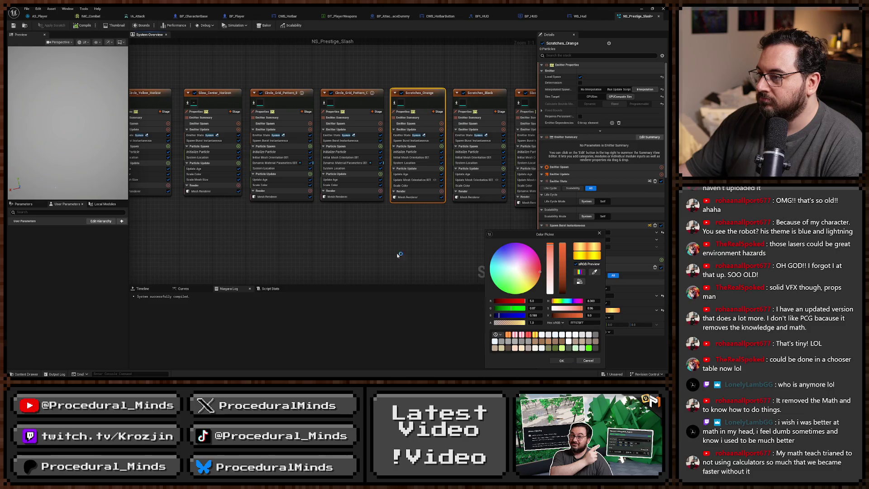
Turn the Slash_Edge_1 and Slash_Edge_2 particle colours pinkish red, then return to the level
{"action": "left_click_drag", "start_coordinate": [467, 239], "coordinate": [249, 233]}
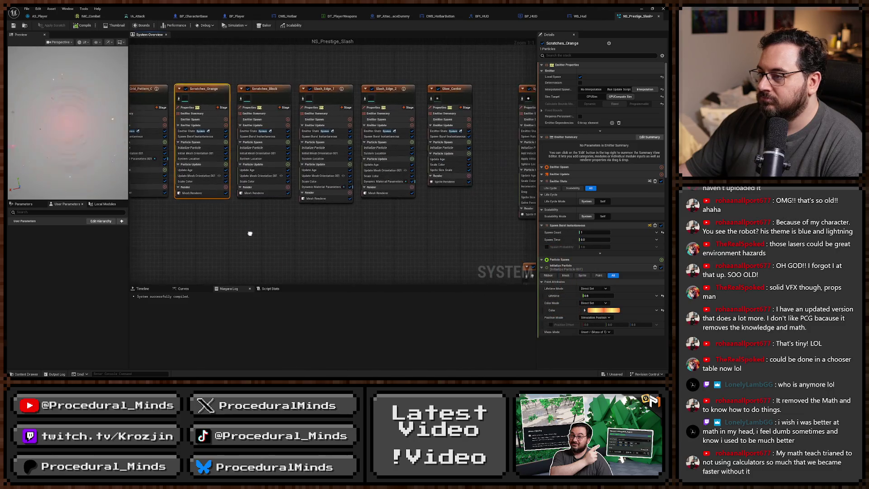
{"action": "left_click", "coordinate": [387, 99]}
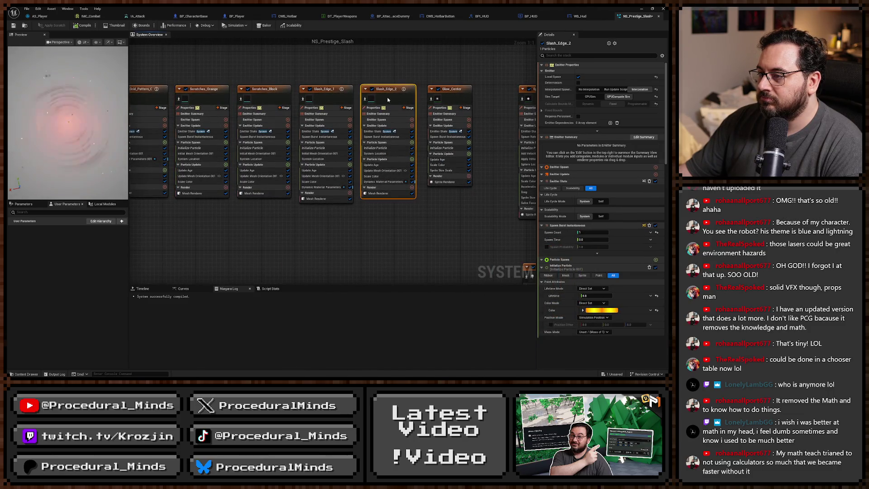
{"action": "left_click", "coordinate": [326, 100]}
{"action": "left_click", "coordinate": [600, 311]}
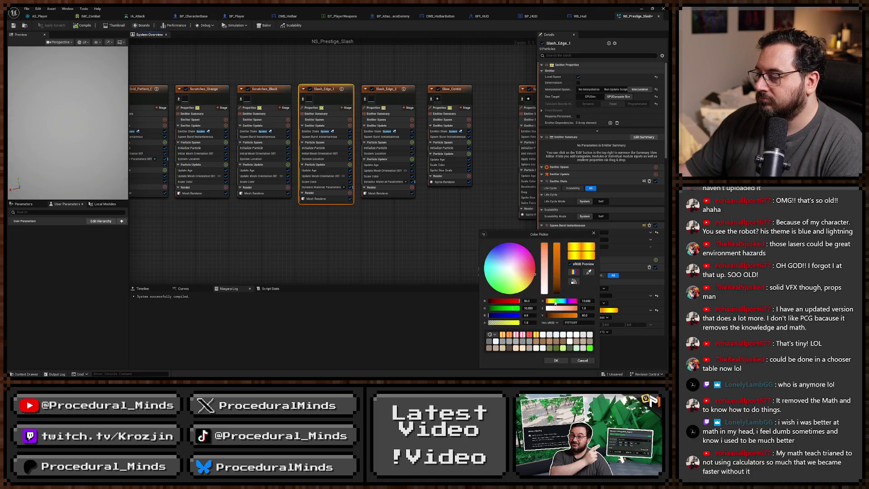
{"action": "left_click", "coordinate": [535, 272]}
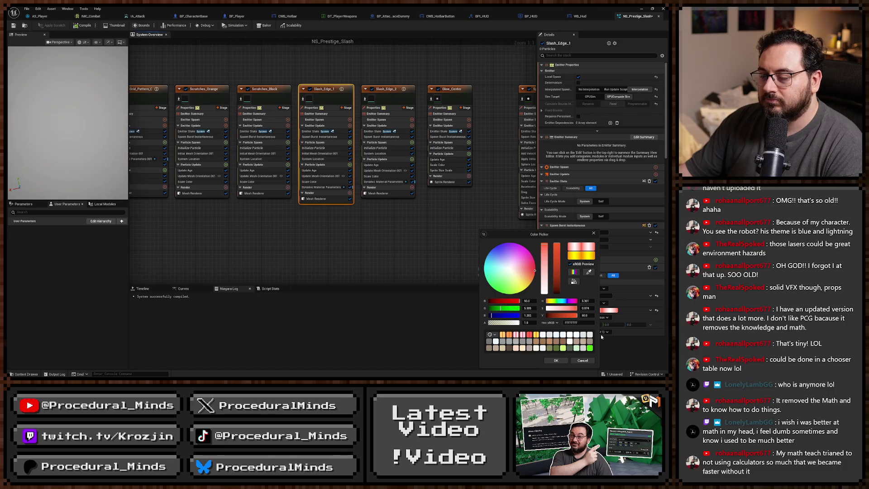
{"action": "left_click", "coordinate": [556, 361]}
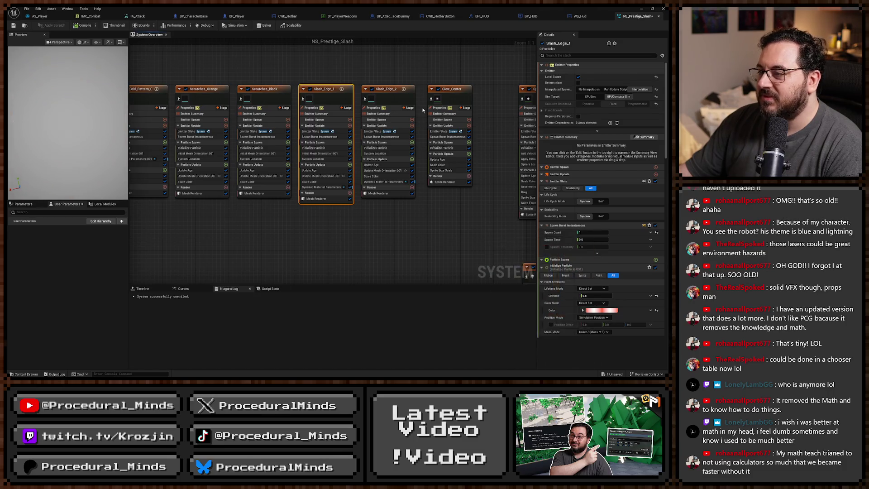
{"action": "left_click", "coordinate": [601, 310]}
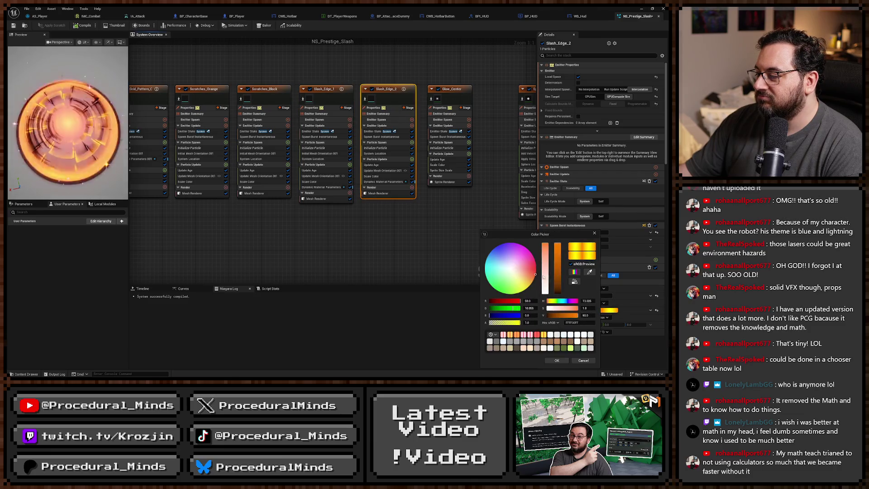
{"action": "left_click", "coordinate": [536, 271]}
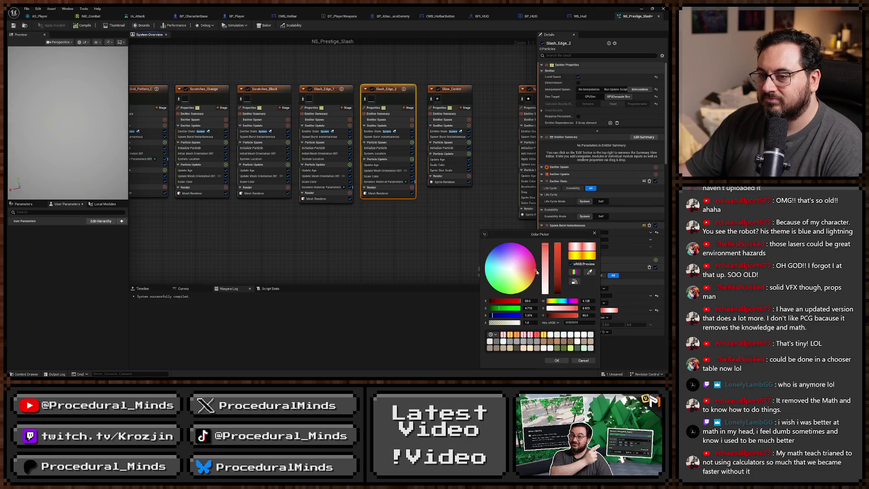
{"action": "left_click", "coordinate": [360, 166]}
{"action": "key", "text": "alt+Tab"}
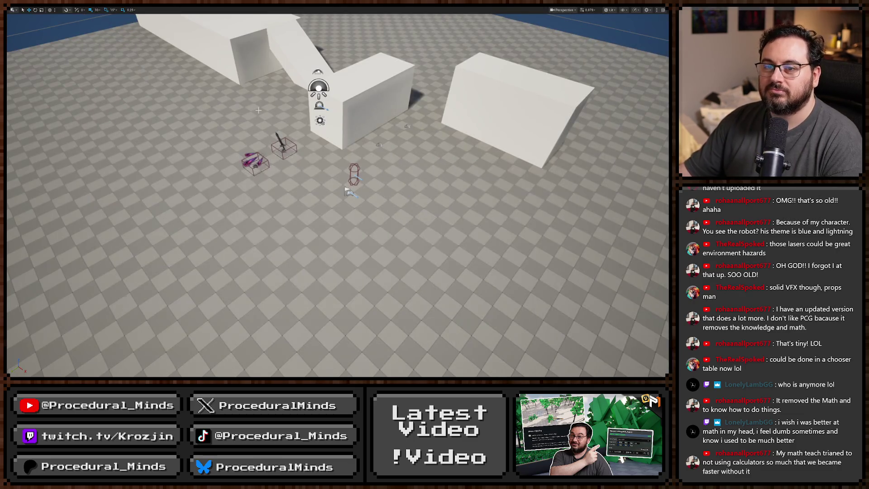
{"action": "key", "text": "alt+p"}
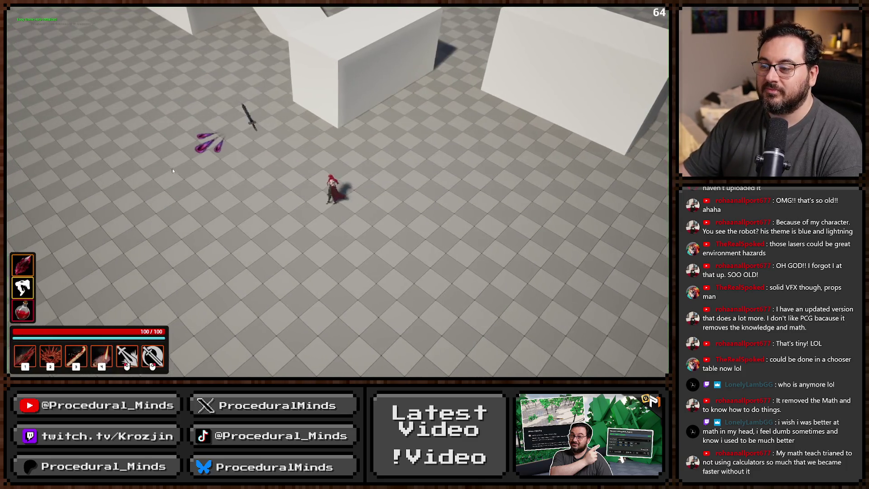
{"action": "left_click", "coordinate": [172, 170]}
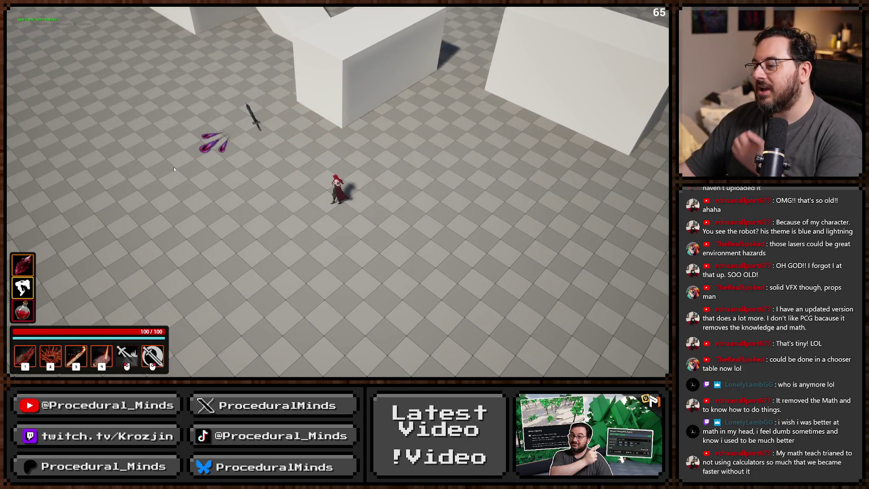
{"action": "left_click", "coordinate": [174, 169]}
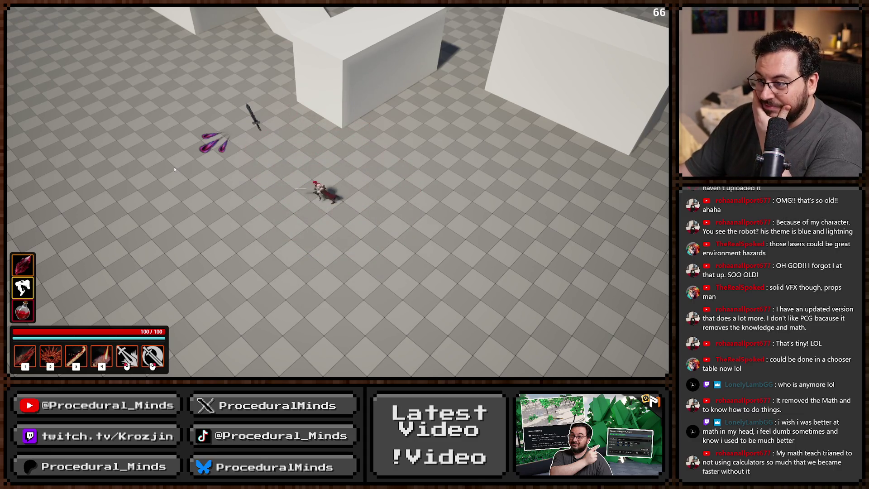
{"action": "left_click", "coordinate": [175, 170]}
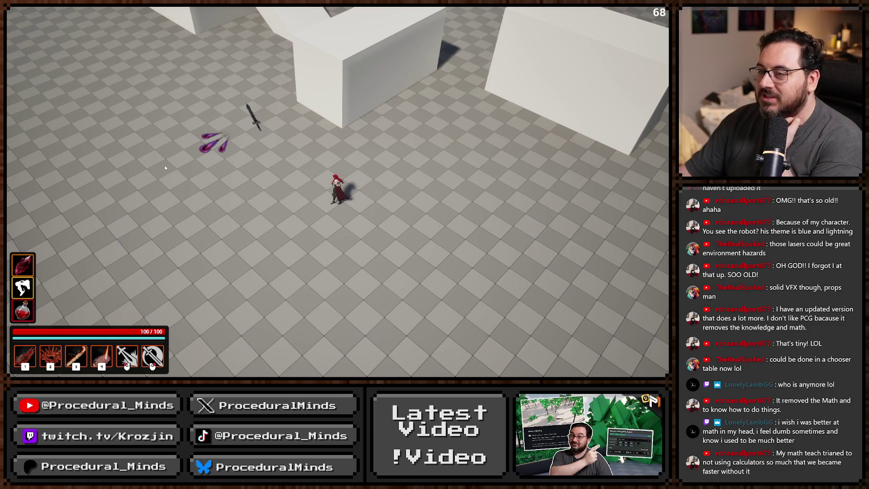
{"action": "key", "text": "2"}
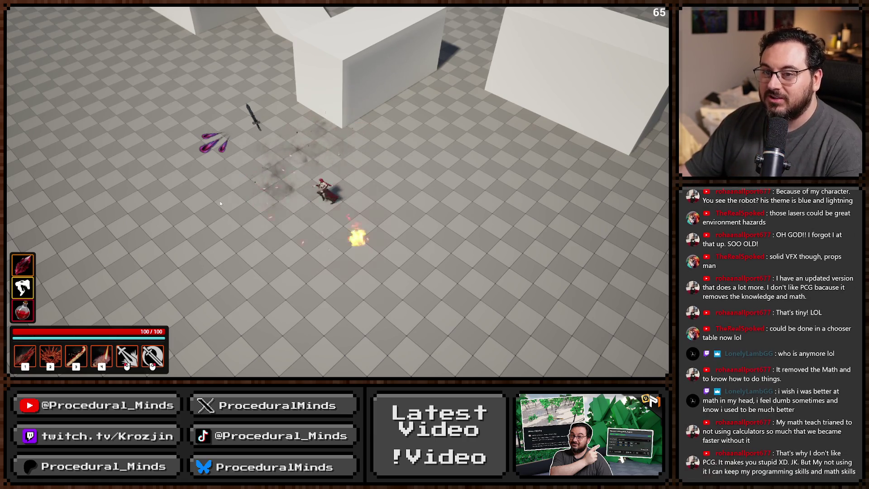
Stop the playtest, zoom the viewport out, and switch to the 'ti 89 titanium games' image results
{"action": "key", "text": "Escape"}
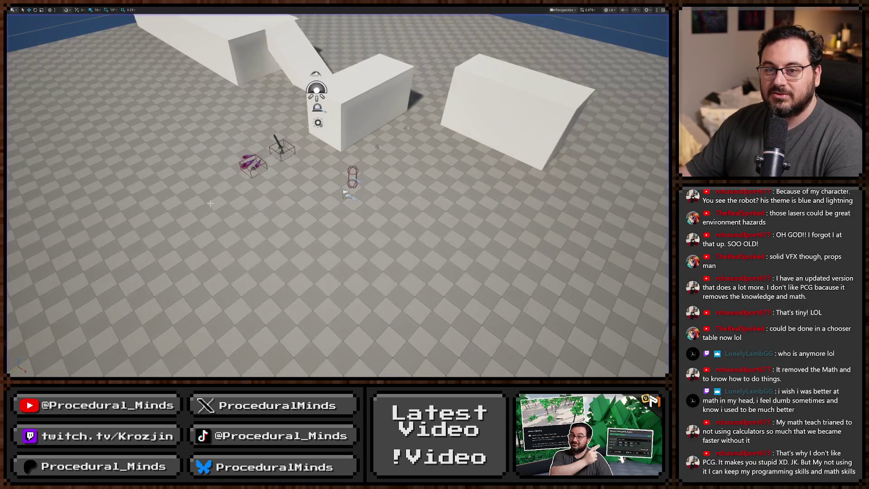
{"action": "scroll", "coordinate": [211, 203], "scroll_direction": "down", "scroll_amount": 3}
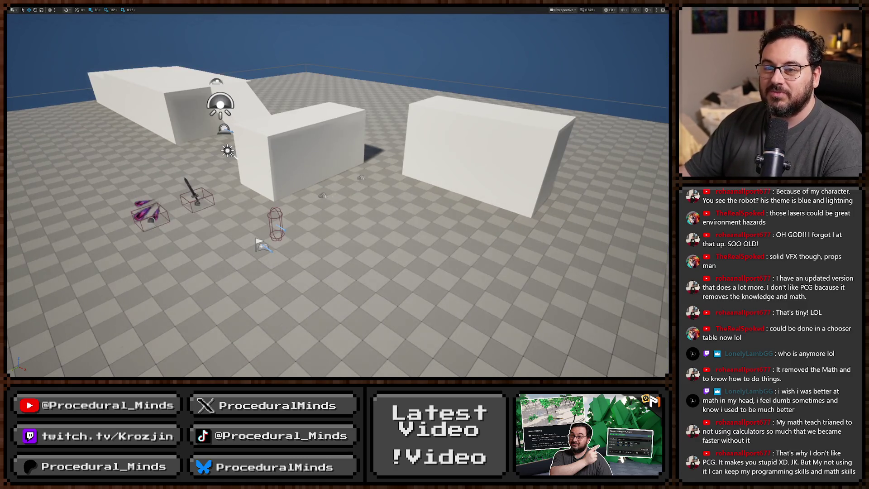
{"action": "scroll", "coordinate": [211, 203], "scroll_direction": "up", "scroll_amount": 5}
{"action": "scroll", "coordinate": [334, 192], "scroll_direction": "down", "scroll_amount": 5}
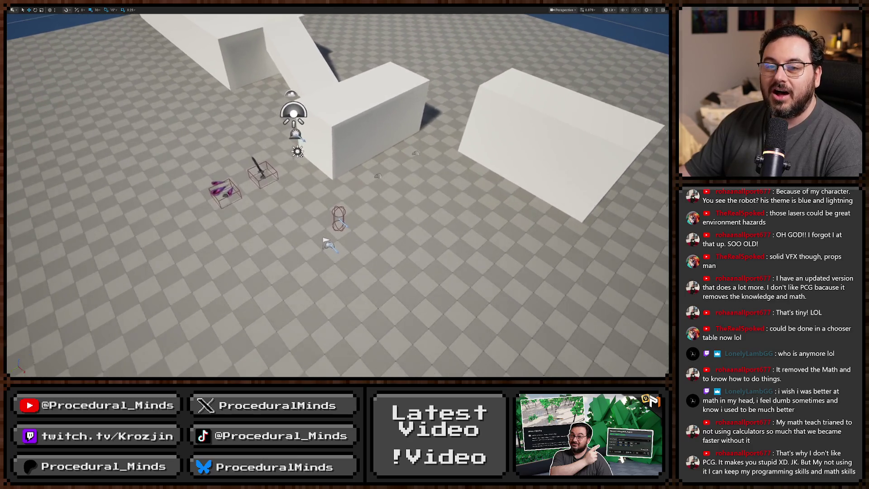
{"action": "scroll", "coordinate": [335, 193], "scroll_direction": "down", "scroll_amount": 4}
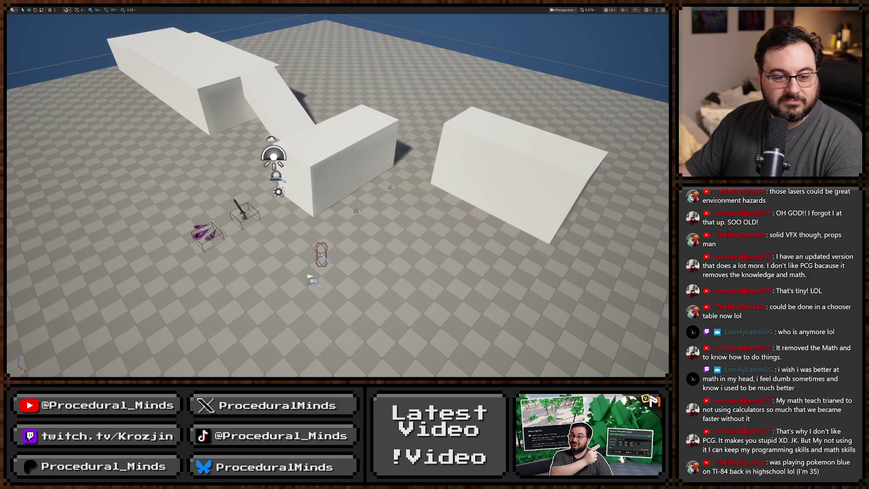
{"action": "key", "text": "alt+Tab"}
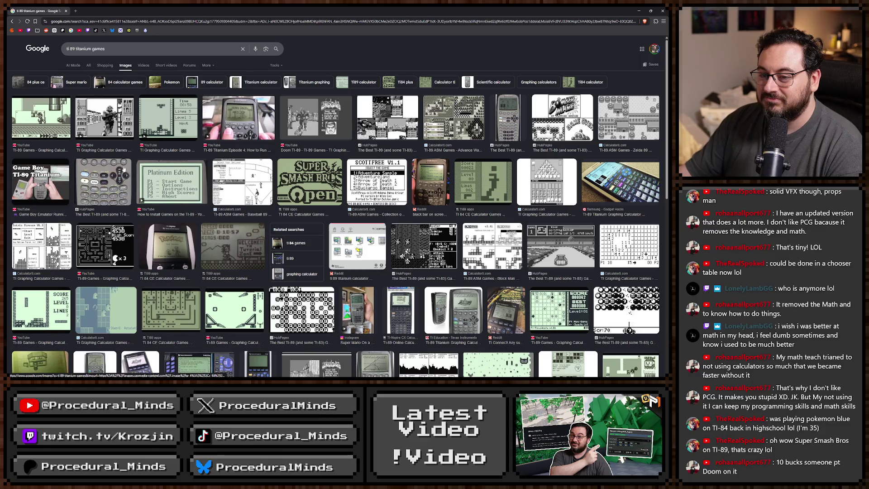
Minimize the browser to reveal the Unreal level, then bring up the TI-89 Super Mario video
{"action": "key", "text": "super+Down"}
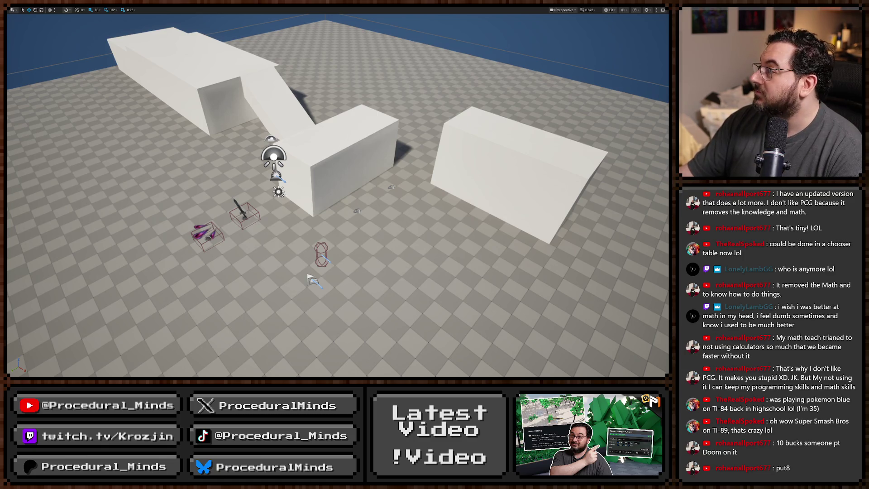
{"action": "key", "text": "alt+Tab"}
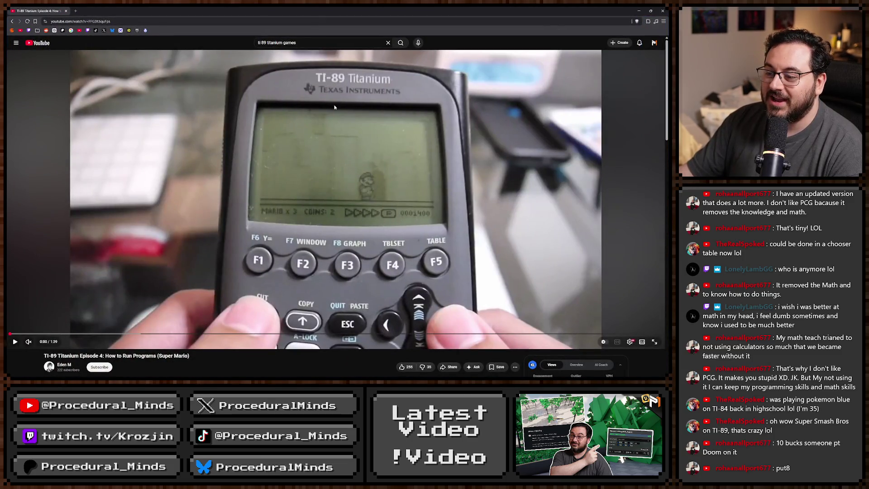
Watch the TI-89 Super Mario video, pause at 0:12, rewind to 0:06, then return to Unreal
{"action": "left_click", "coordinate": [388, 200]}
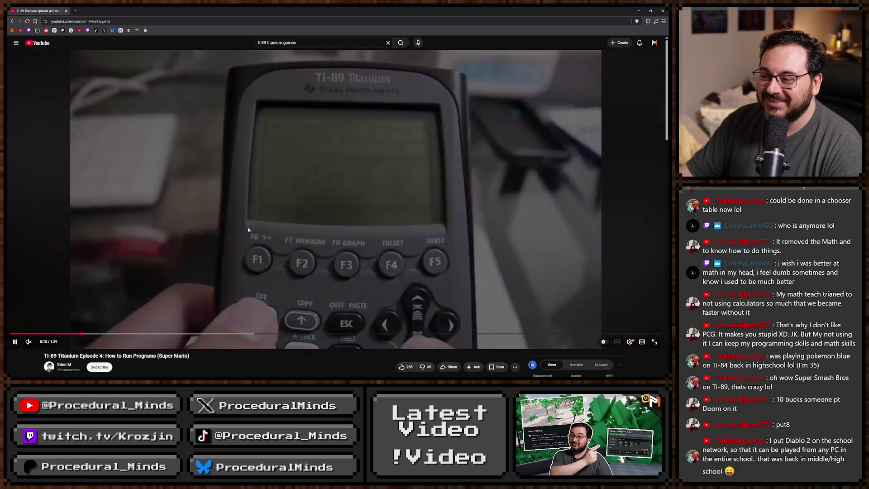
{"action": "left_click", "coordinate": [179, 264]}
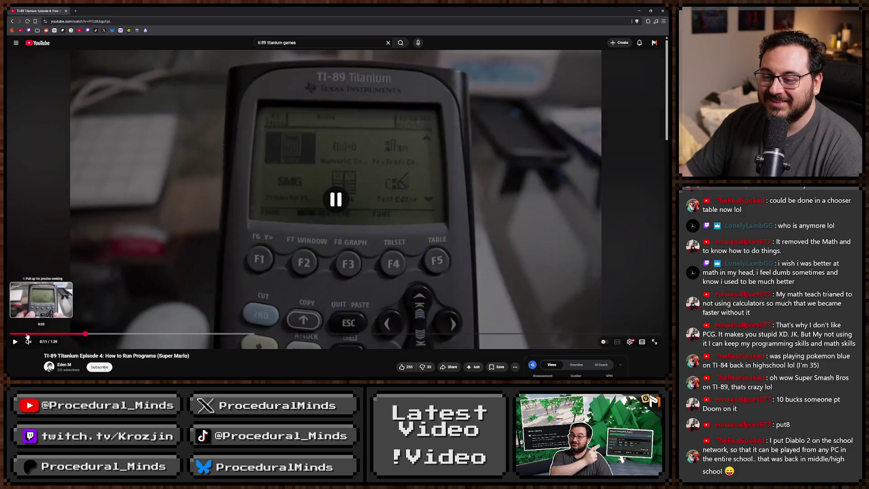
{"action": "left_click", "coordinate": [15, 334]}
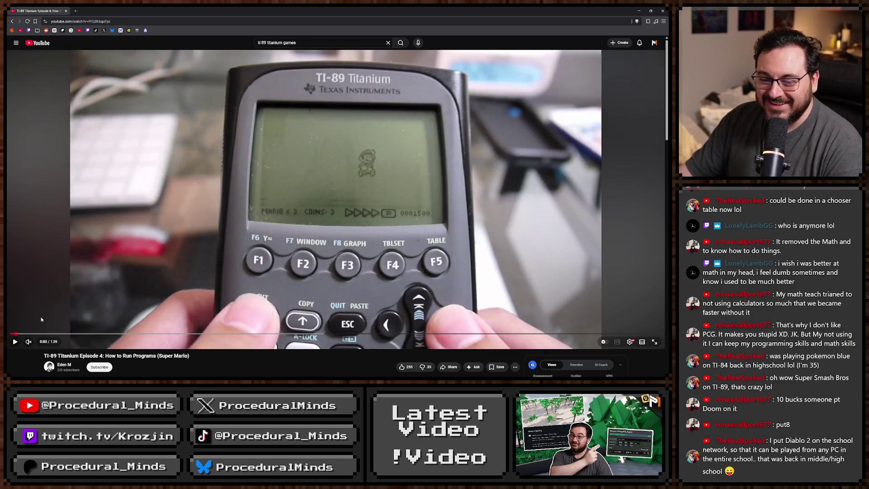
{"action": "left_click", "coordinate": [132, 243]}
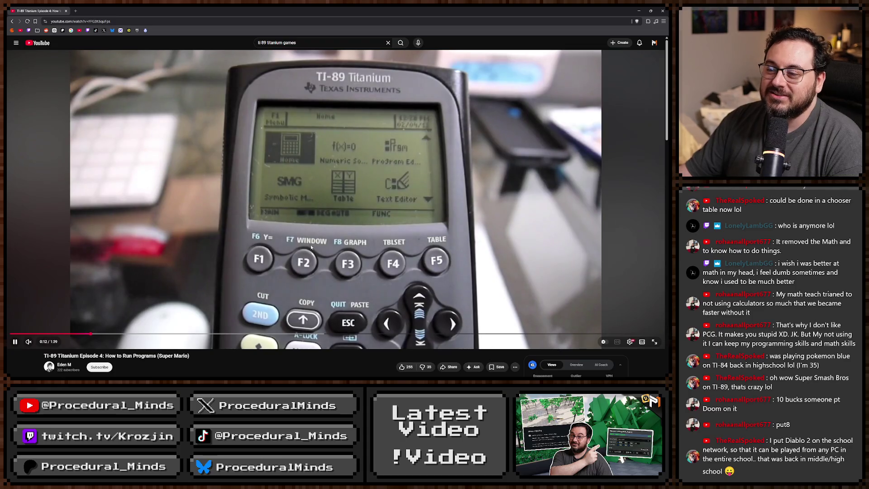
{"action": "left_click", "coordinate": [311, 246]}
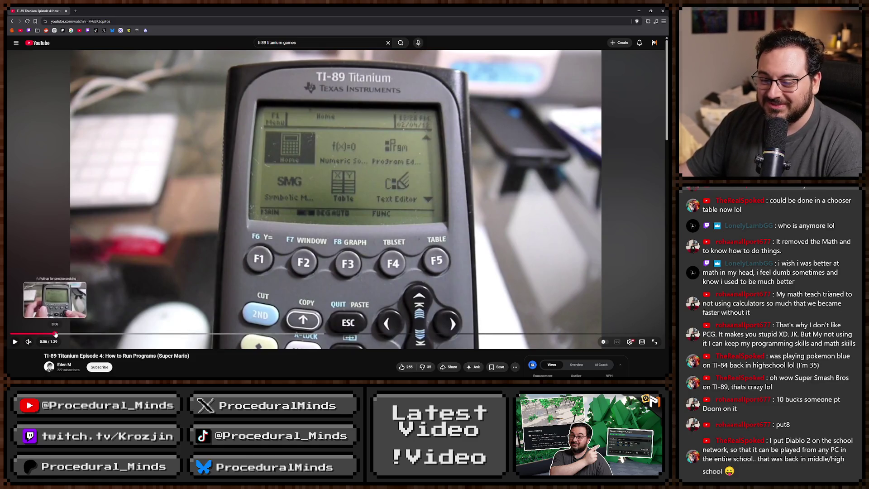
{"action": "left_click", "coordinate": [55, 334]}
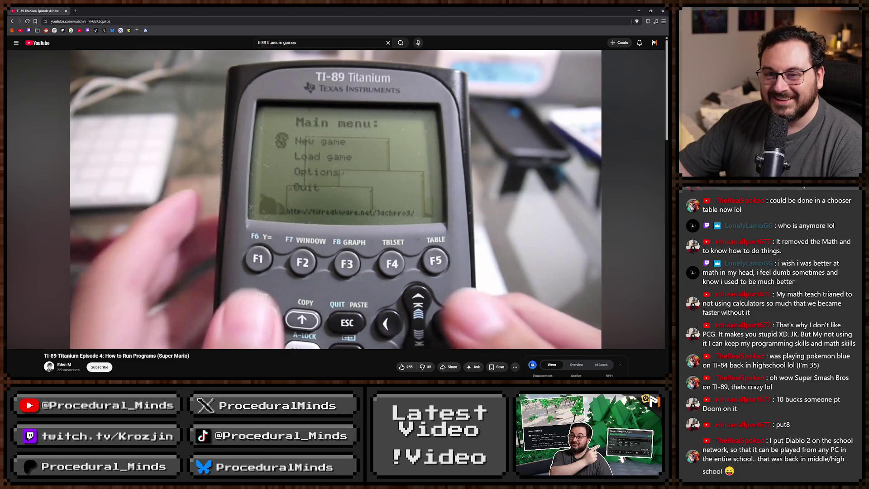
{"action": "key", "text": "alt+Tab"}
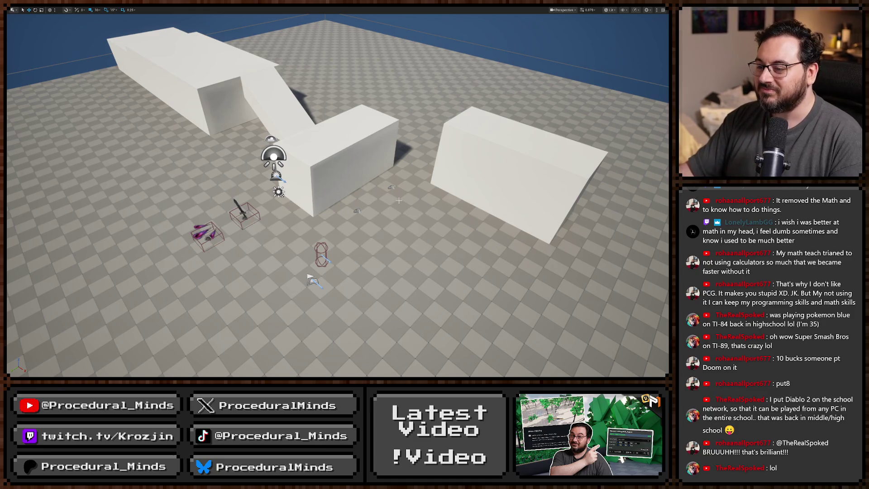
Playtest the fiery slash, key-2 shockwave and right-click sideways slash, then stop and save all
{"action": "key", "text": "F11"}
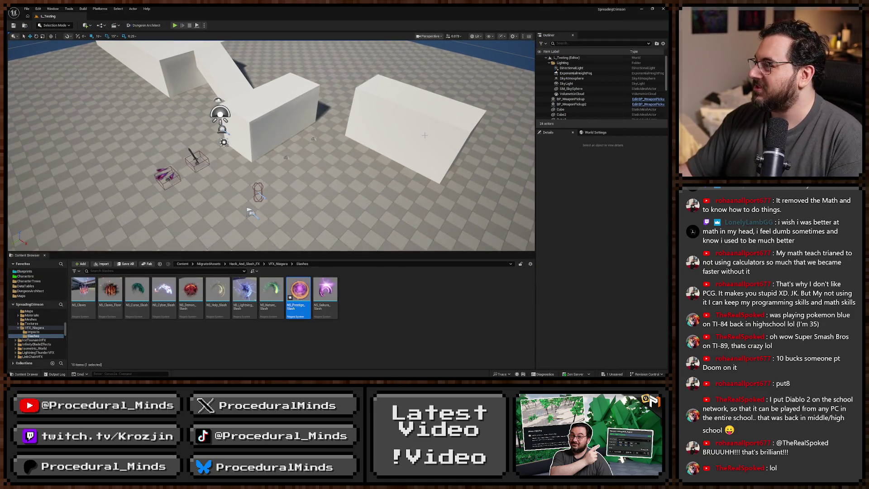
{"action": "key", "text": "F11"}
{"action": "key", "text": "alt+p"}
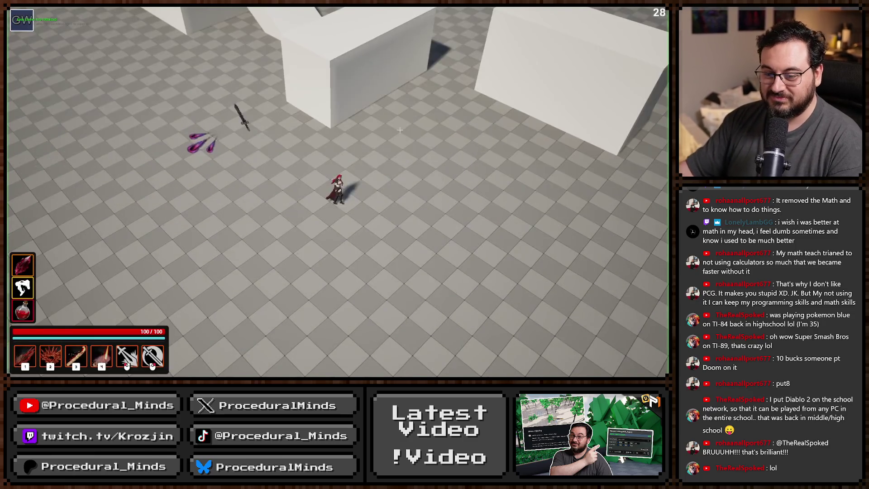
{"action": "left_click", "coordinate": [284, 171]}
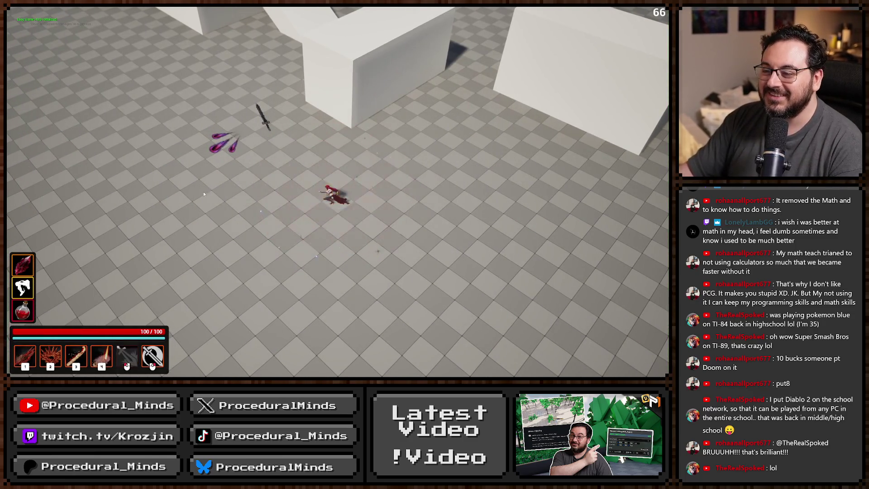
{"action": "key", "text": "2"}
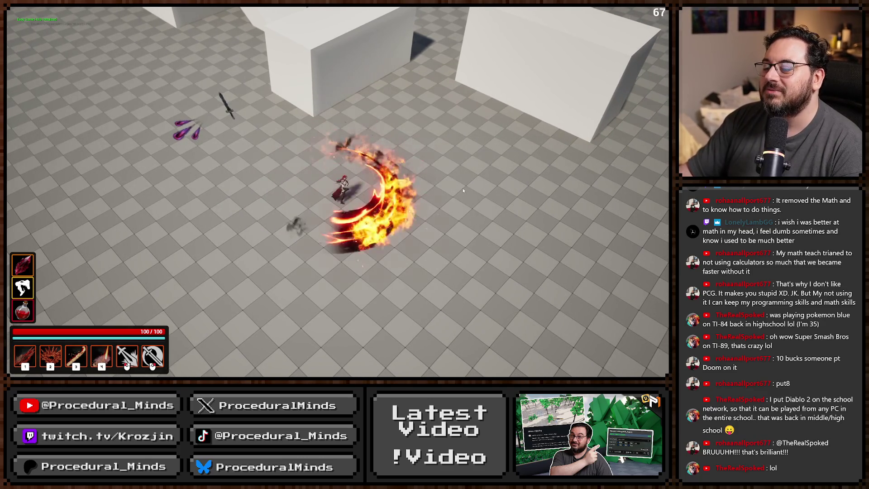
{"action": "right_click", "coordinate": [308, 192]}
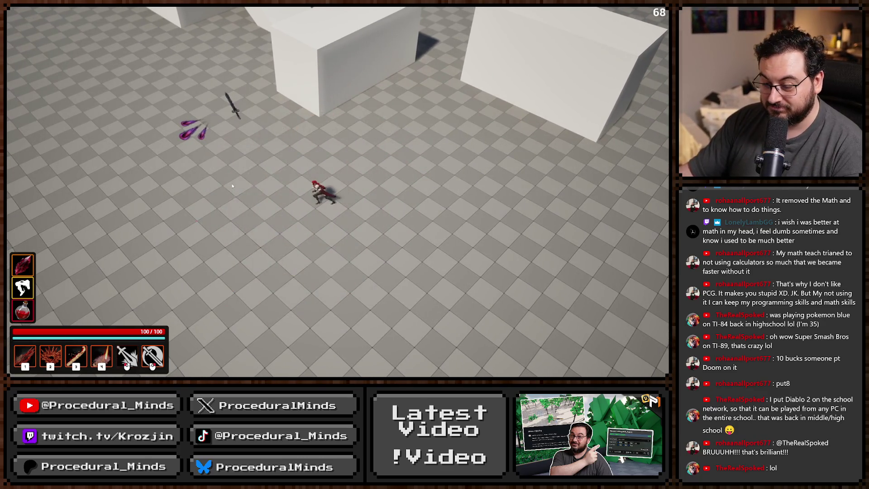
{"action": "key", "text": "Escape"}
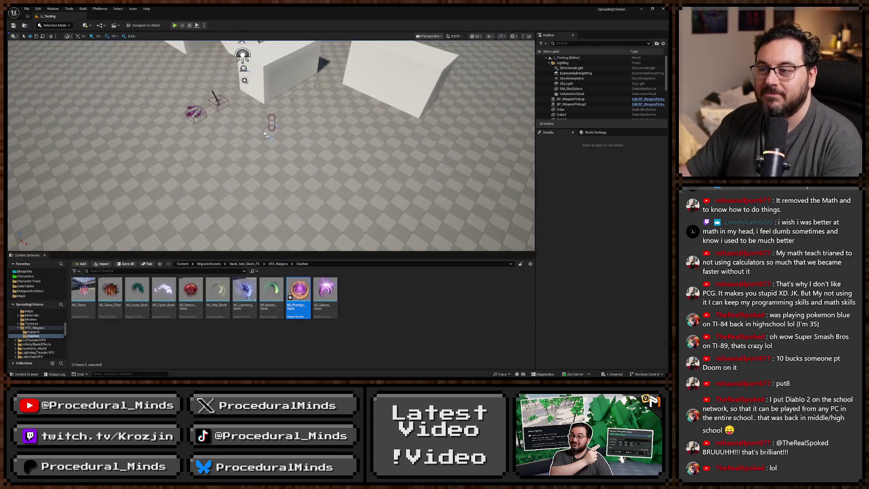
{"action": "key", "text": "ctrl+s"}
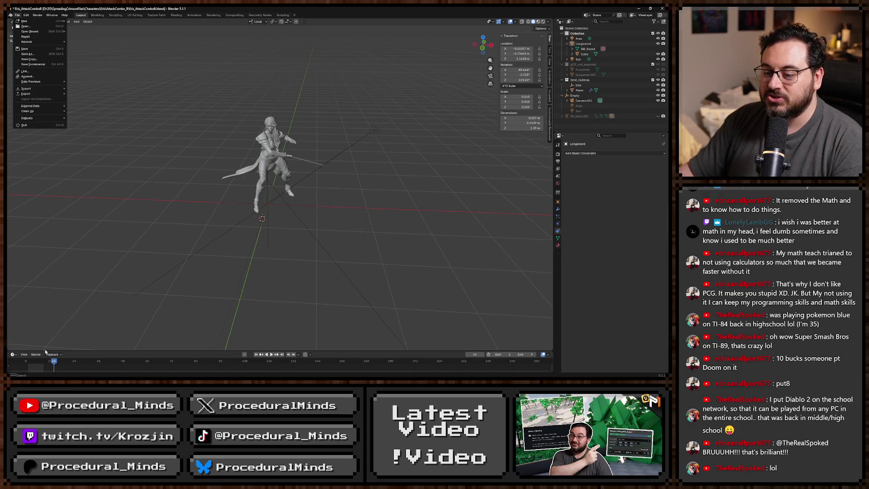
Play the attack animation, scrub to frame 43, and orbit to view the swordswoman from a new angle
{"action": "key", "text": "Escape"}
{"action": "key", "text": "space"}
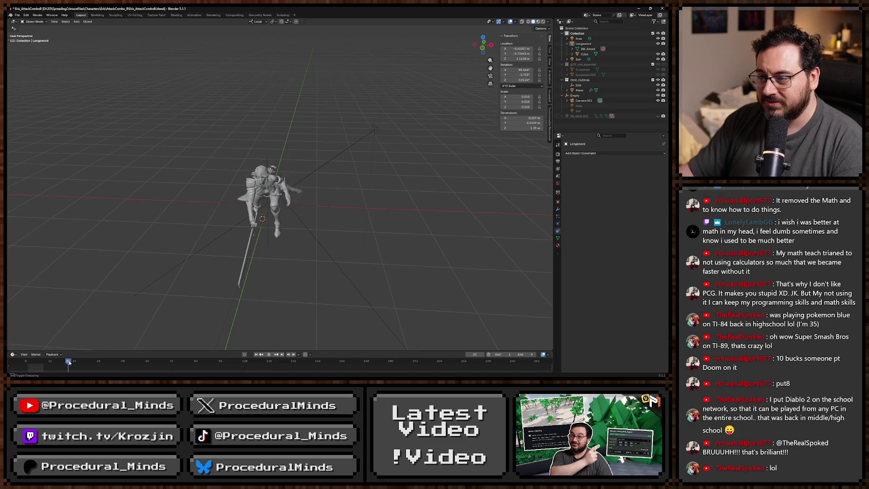
{"action": "mouse_move", "coordinate": [60, 362]}
{"action": "left_mouse_down"}
{"action": "mouse_move", "coordinate": [107, 363]}
{"action": "mouse_move", "coordinate": [50, 362]}
{"action": "left_mouse_up"}
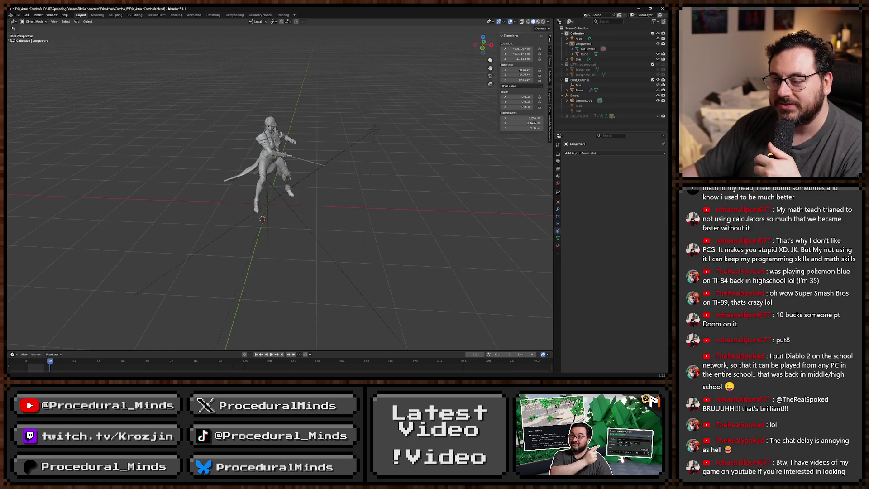
{"action": "left_click_drag", "start_coordinate": [36, 317], "coordinate": [271, 235]}
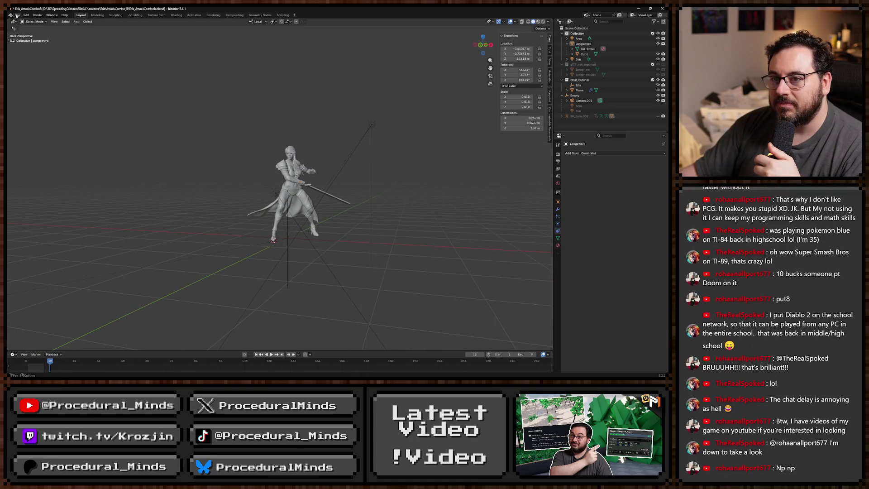
Open FemaleCharacterTesting.blend from recent files without saving, allow its scripts, and select the red hair
{"action": "left_click", "coordinate": [18, 15]}
{"action": "mouse_move", "coordinate": [48, 32]}
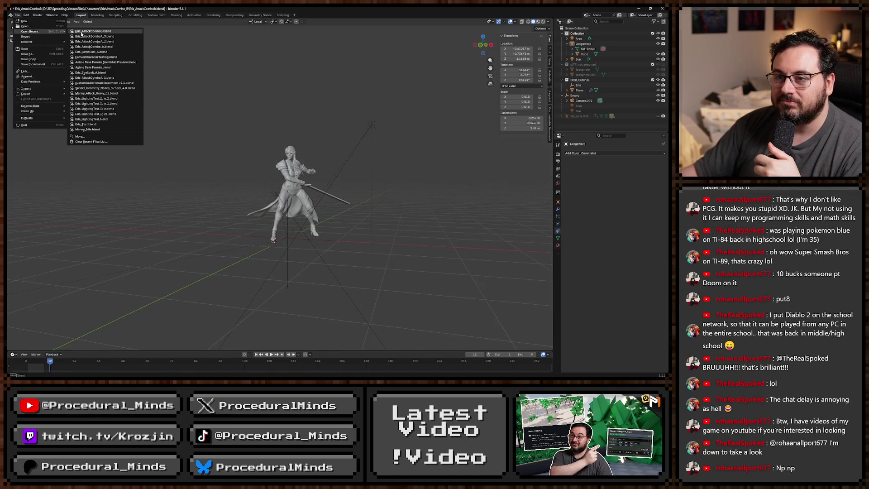
{"action": "left_click", "coordinate": [118, 53]}
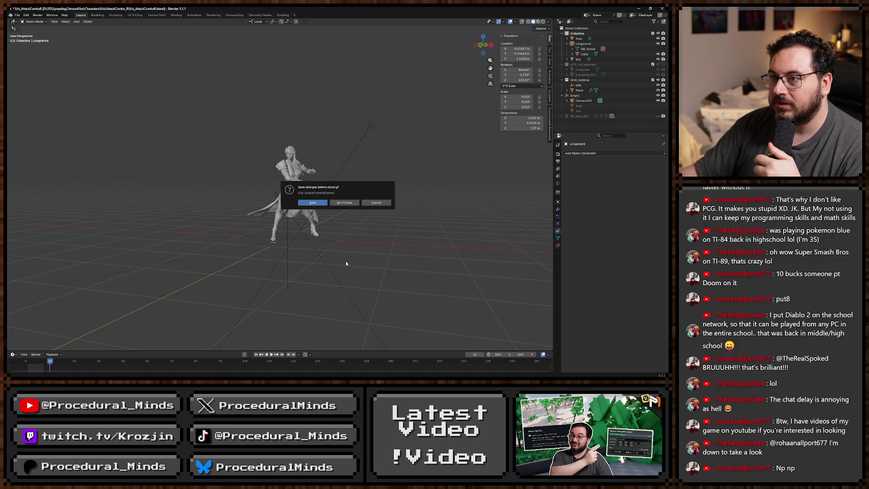
{"action": "left_click", "coordinate": [339, 204]}
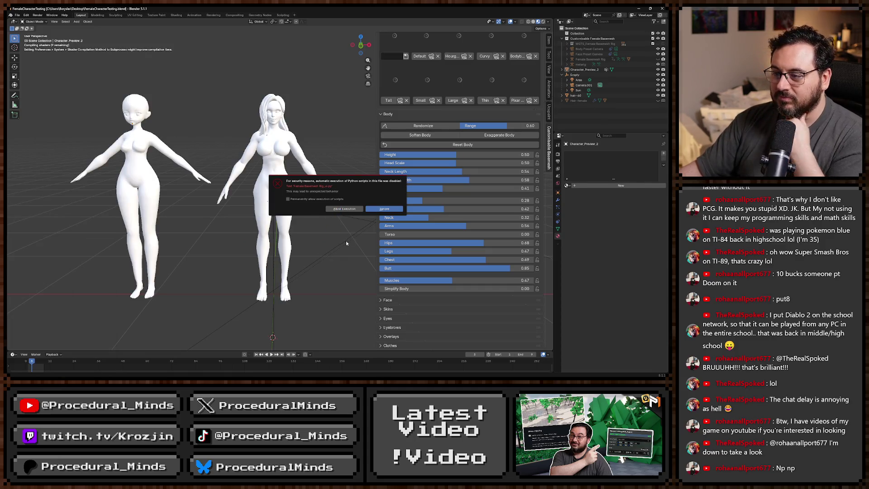
{"action": "left_click", "coordinate": [335, 210]}
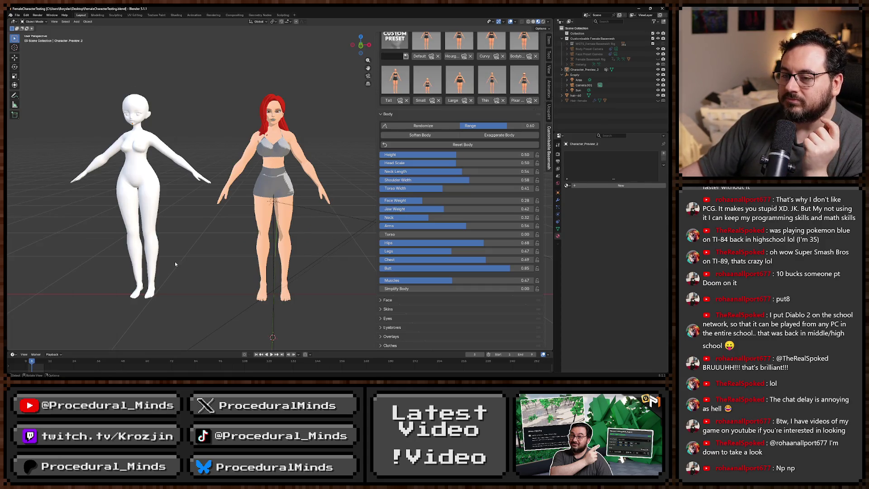
{"action": "mouse_move", "coordinate": [174, 261]}
{"action": "left_mouse_down"}
{"action": "mouse_move", "coordinate": [197, 262]}
{"action": "mouse_move", "coordinate": [188, 267]}
{"action": "mouse_move", "coordinate": [290, 125]}
{"action": "left_mouse_up"}
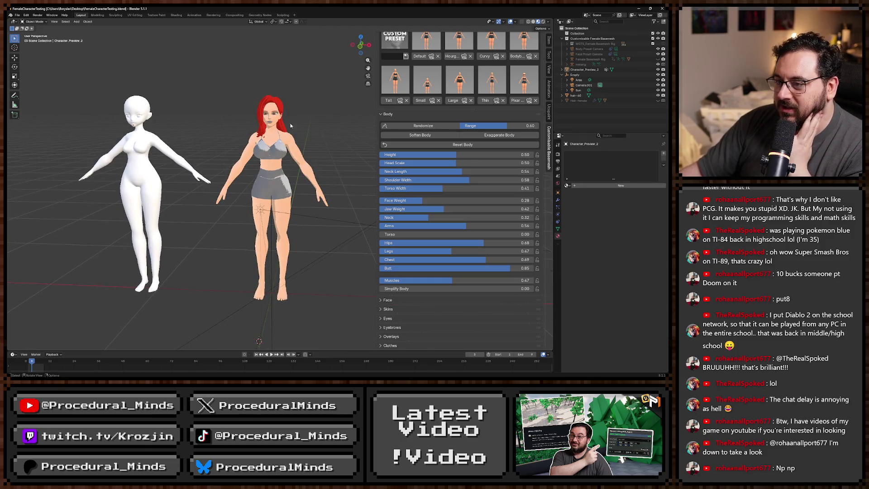
{"action": "left_click", "coordinate": [278, 107]}
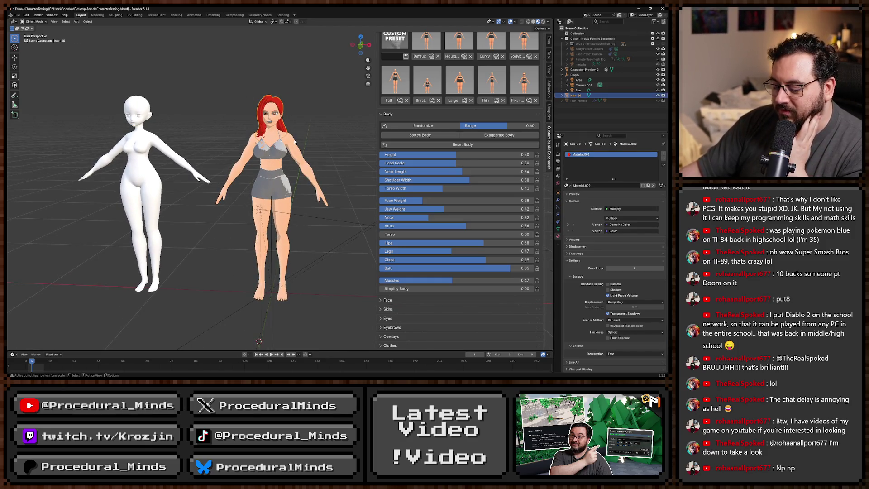
Hide and unhide the red hair-60 object, then make the female basemesh active
{"action": "left_click", "coordinate": [333, 101]}
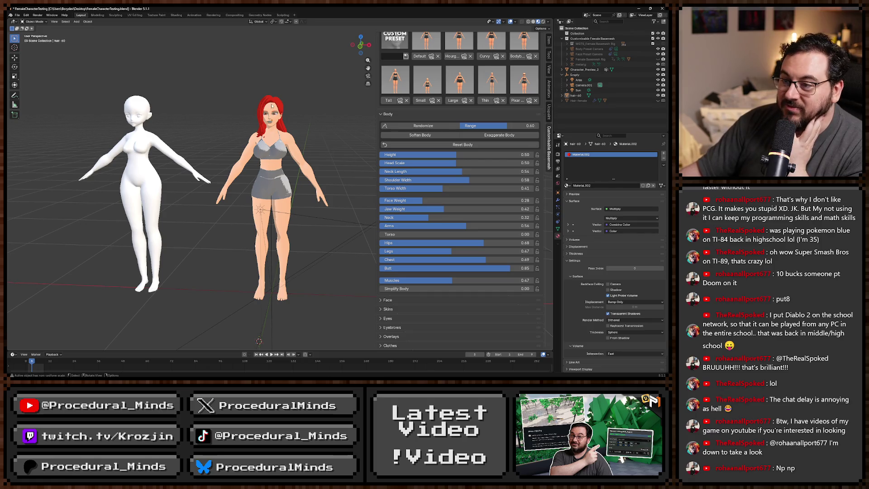
{"action": "left_click", "coordinate": [277, 104]}
{"action": "key", "text": "h"}
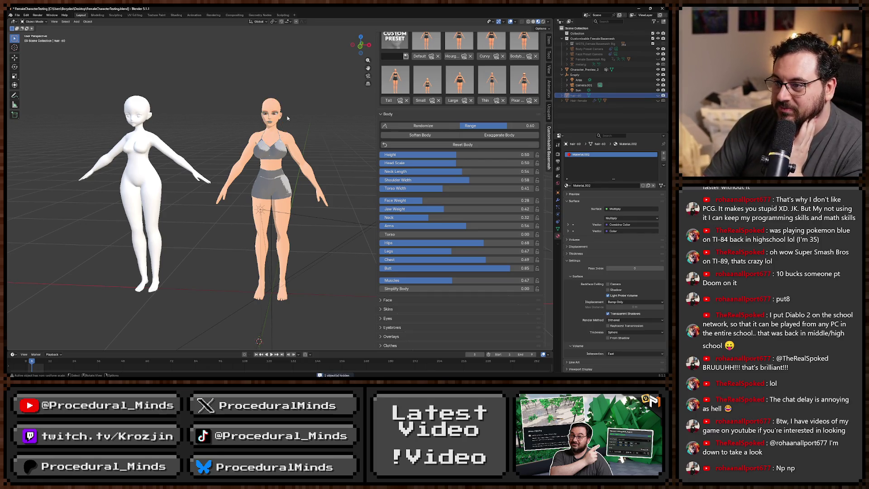
{"action": "key", "text": "alt+h"}
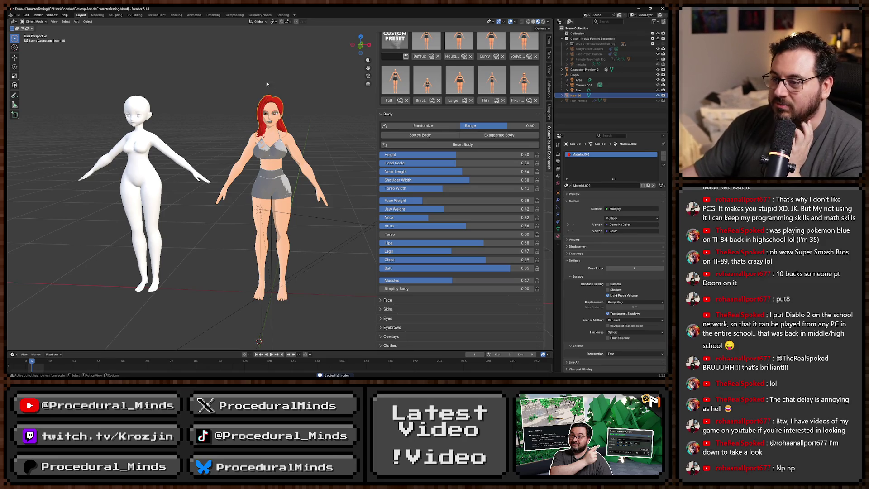
{"action": "left_click", "coordinate": [316, 96]}
{"action": "left_click_drag", "start_coordinate": [306, 117], "coordinate": [295, 246]}
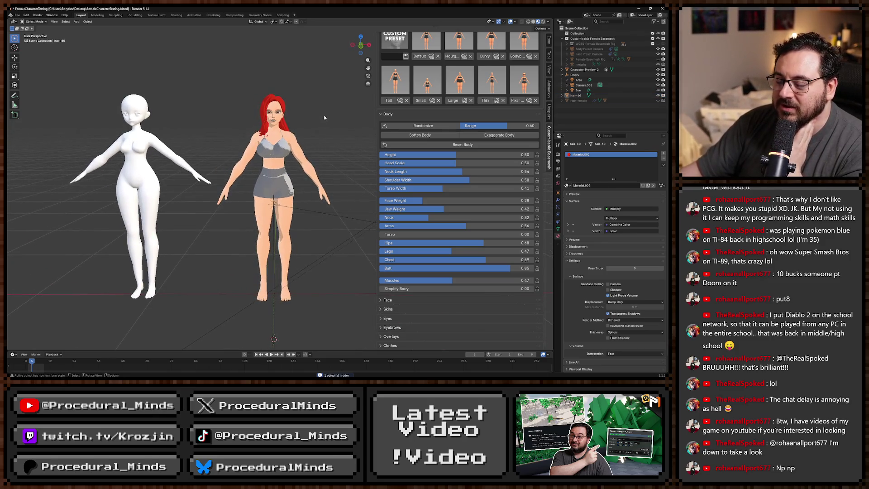
{"action": "left_click", "coordinate": [294, 246]}
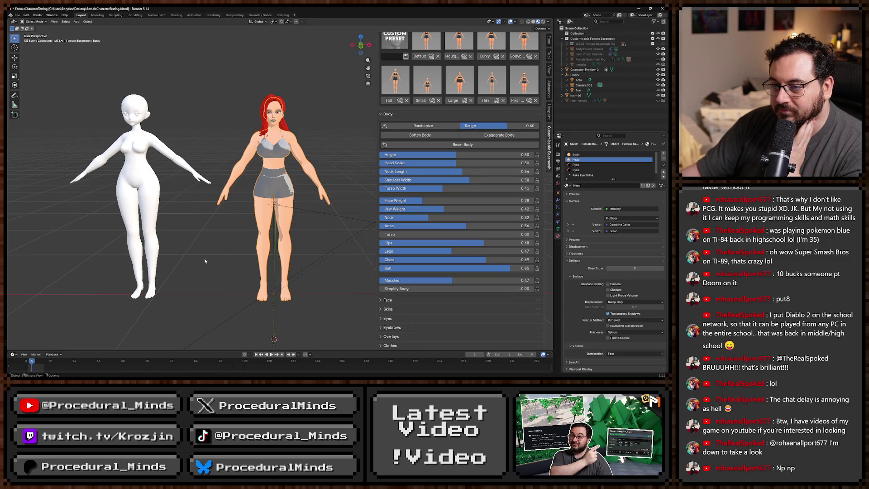
Frame the characters from the front and render a pixelated F12 preview of the red-haired character
{"action": "mouse_move", "coordinate": [205, 261]}
{"action": "left_mouse_down"}
{"action": "mouse_move", "coordinate": [208, 243]}
{"action": "mouse_move", "coordinate": [21, 270]}
{"action": "left_mouse_up"}
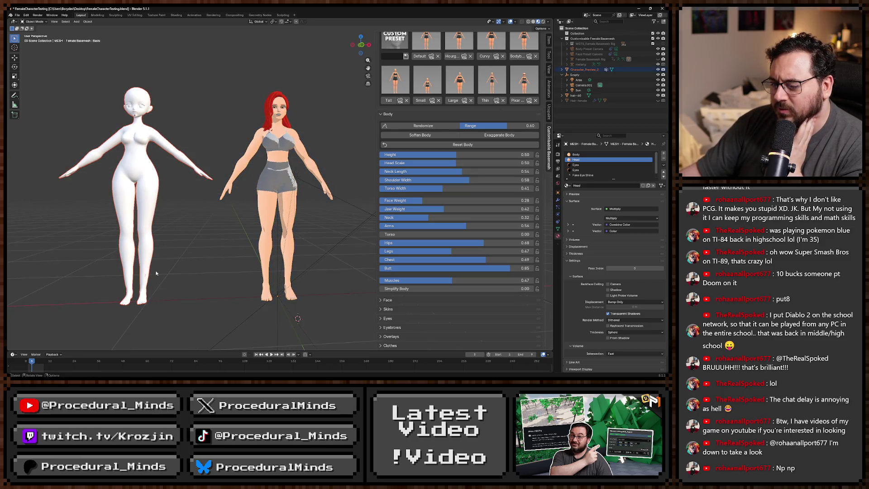
{"action": "left_click_drag", "start_coordinate": [190, 263], "coordinate": [198, 267]}
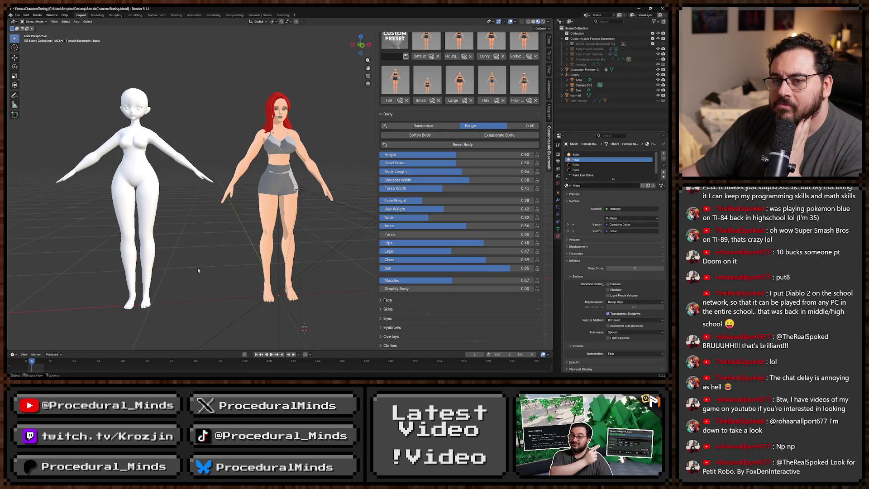
{"action": "left_click_drag", "start_coordinate": [225, 270], "coordinate": [214, 271]}
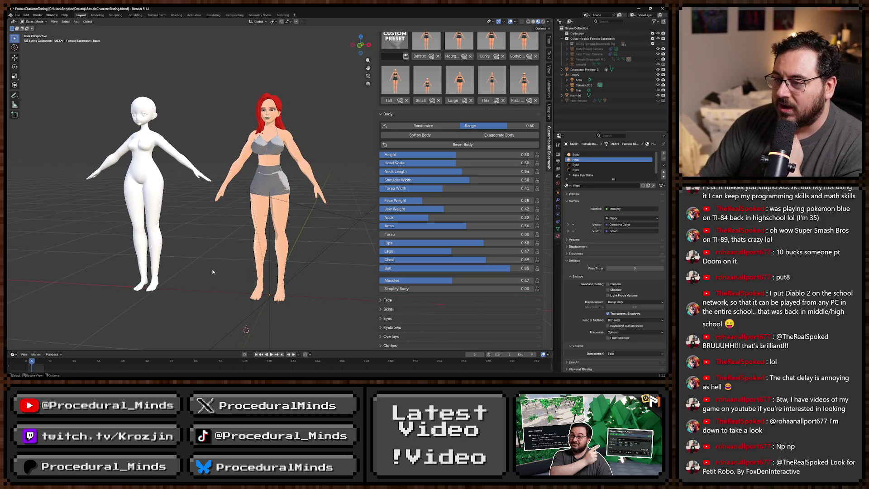
{"action": "key", "text": "F12"}
{"action": "scroll", "coordinate": [72, 271], "scroll_direction": "down", "scroll_amount": 1}
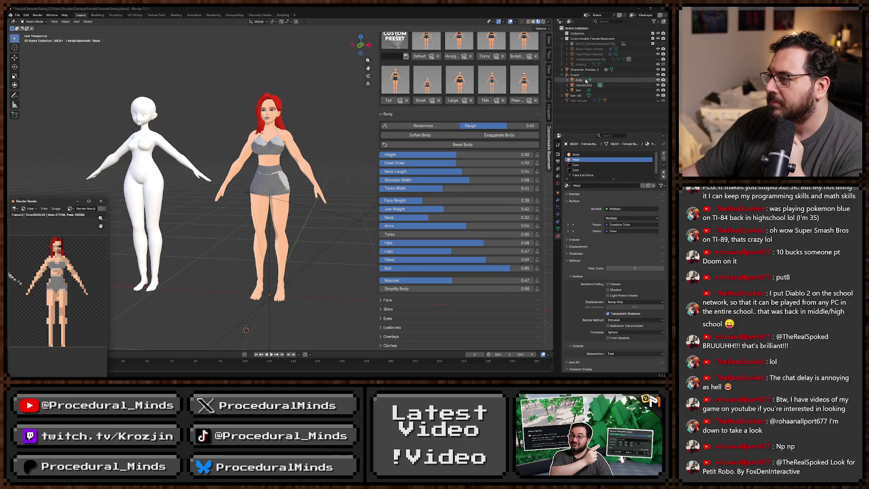
Rotate the Empty to 45° around Z and render a pixelated preview
{"action": "left_click", "coordinate": [575, 75]}
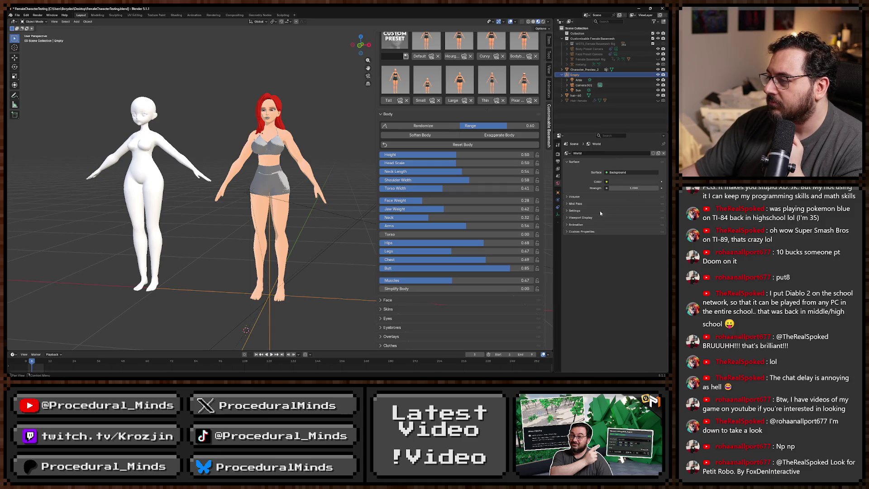
{"action": "left_click", "coordinate": [558, 192]}
{"action": "left_click", "coordinate": [622, 197]}
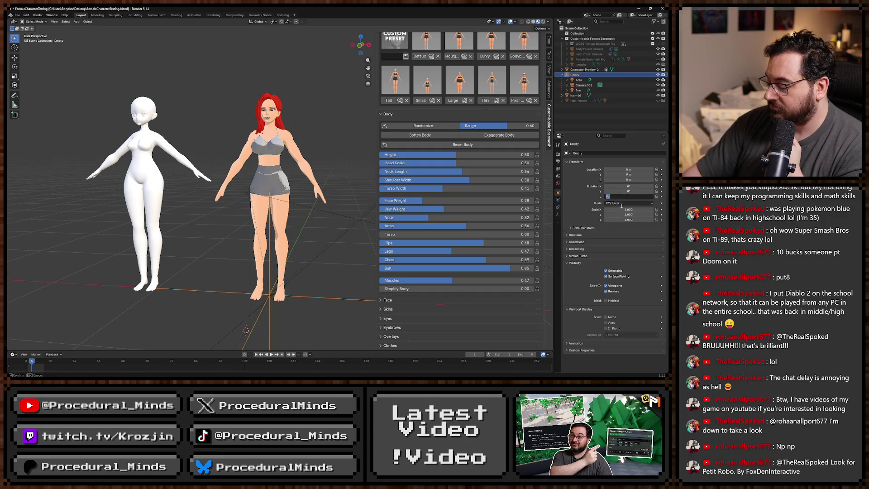
{"action": "type", "text": "45"}
{"action": "key", "text": "Return"}
{"action": "key", "text": "F12"}
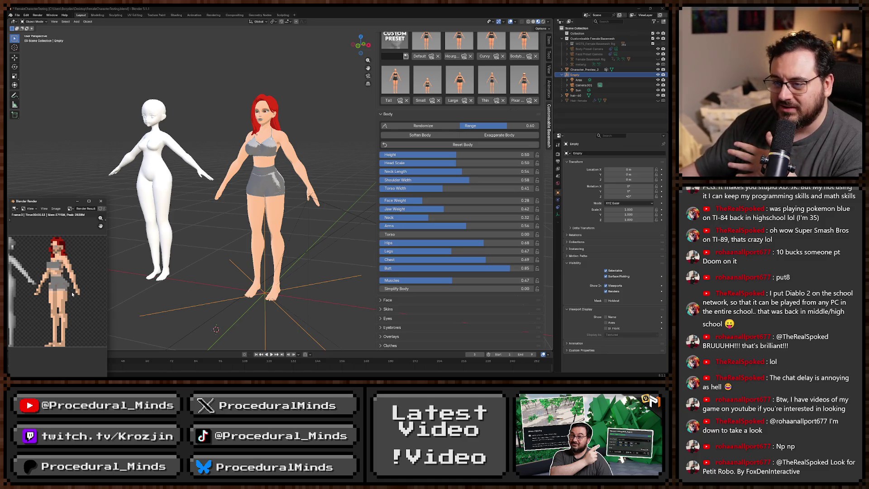
Set the Empty's Z rotation to 90°, render another preview, and view the characters frontally
{"action": "left_click", "coordinate": [630, 196]}
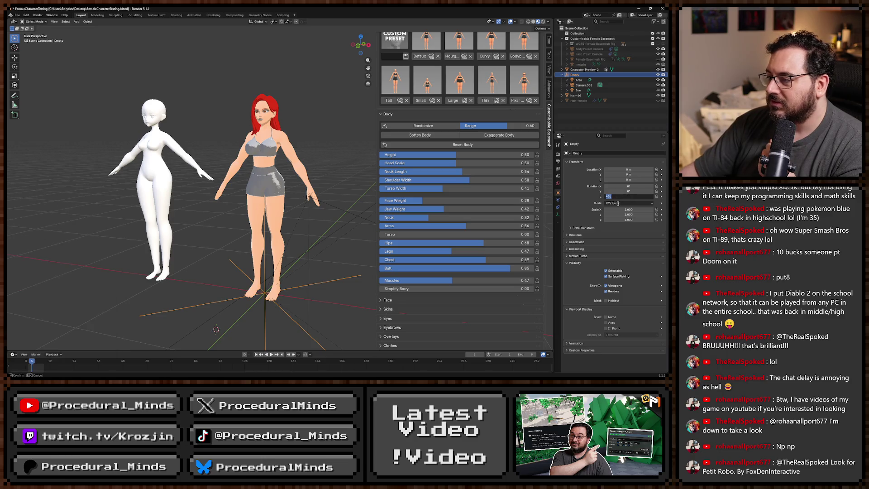
{"action": "type", "text": "90"}
{"action": "key", "text": "Return"}
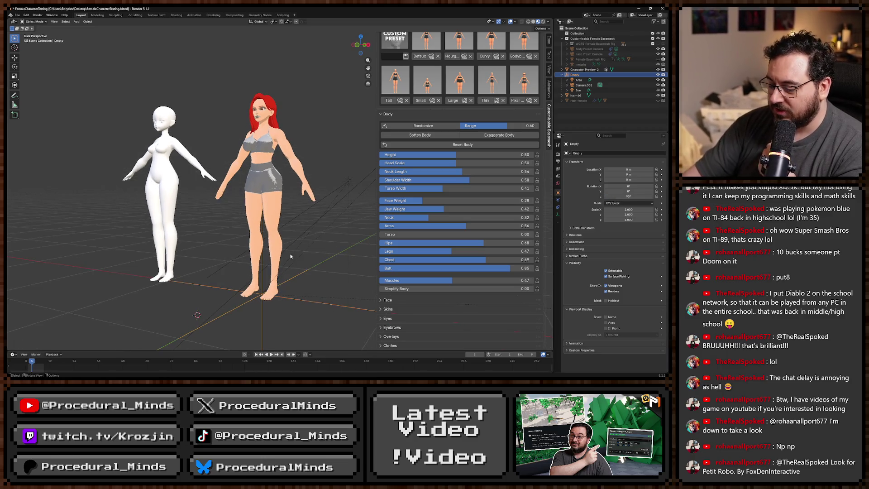
{"action": "key", "text": "F12"}
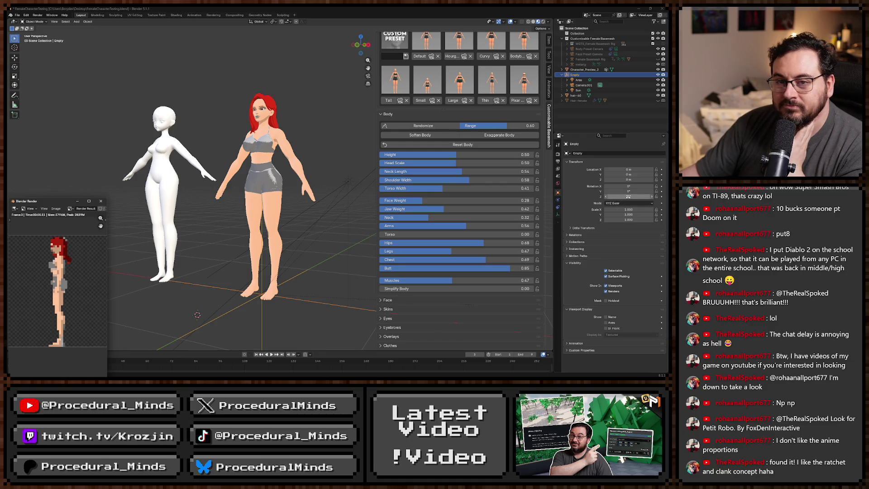
{"action": "left_click_drag", "start_coordinate": [272, 253], "coordinate": [259, 259]}
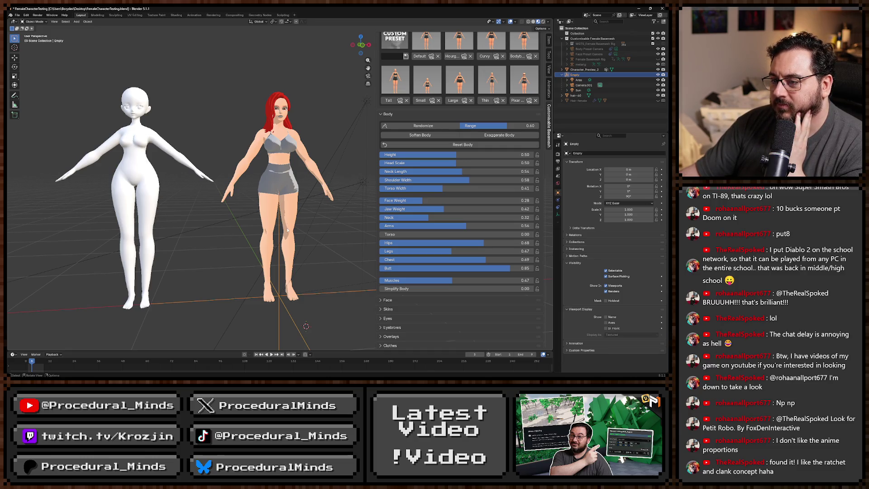
Orbit around the two characters and render a pixelated front preview
{"action": "mouse_move", "coordinate": [144, 159]}
{"action": "left_mouse_down"}
{"action": "mouse_move", "coordinate": [276, 228]}
{"action": "mouse_move", "coordinate": [254, 198]}
{"action": "left_mouse_up"}
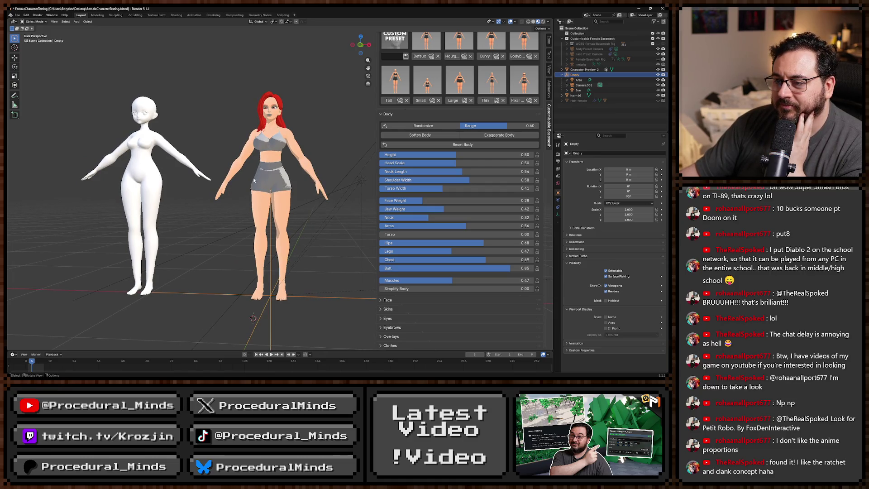
{"action": "mouse_move", "coordinate": [252, 208]}
{"action": "left_mouse_down"}
{"action": "mouse_move", "coordinate": [135, 199]}
{"action": "mouse_move", "coordinate": [79, 175]}
{"action": "left_mouse_up"}
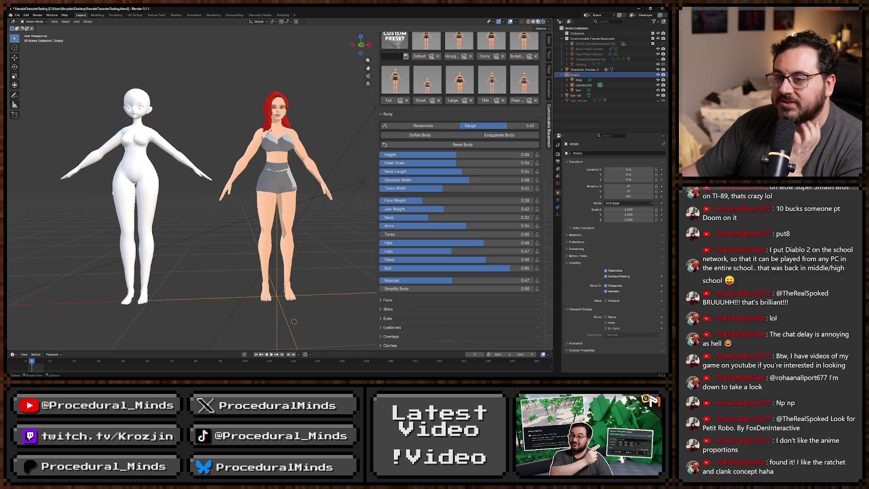
{"action": "mouse_move", "coordinate": [280, 218]}
{"action": "left_mouse_down"}
{"action": "mouse_move", "coordinate": [272, 181]}
{"action": "mouse_move", "coordinate": [260, 175]}
{"action": "left_mouse_up"}
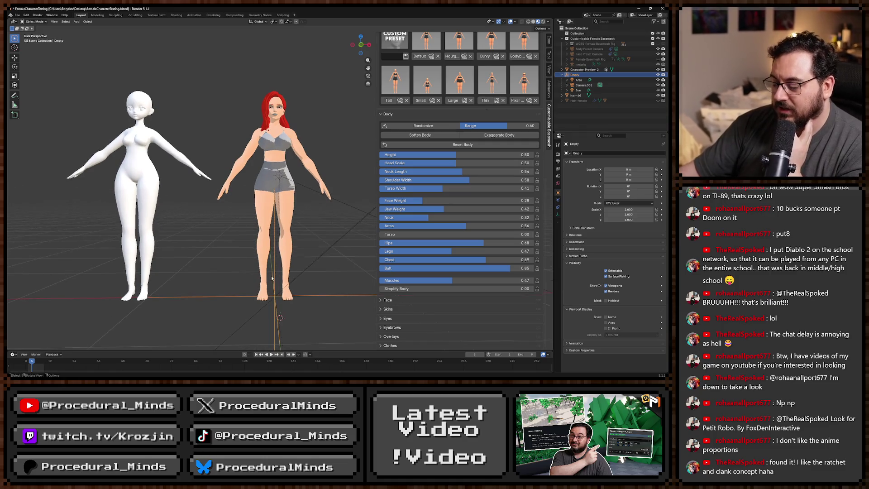
{"action": "key", "text": "F12"}
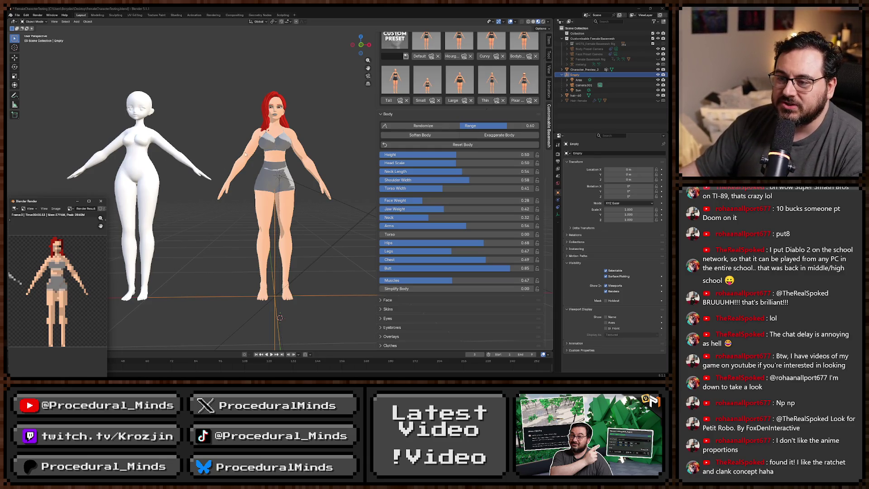
Frame the red-haired character and snip the region around her torso and arms
{"action": "mouse_move", "coordinate": [253, 155]}
{"action": "left_mouse_down"}
{"action": "mouse_move", "coordinate": [279, 180]}
{"action": "mouse_move", "coordinate": [273, 162]}
{"action": "mouse_move", "coordinate": [207, 101]}
{"action": "left_mouse_up"}
{"action": "scroll", "coordinate": [279, 180], "scroll_direction": "up", "scroll_amount": 5}
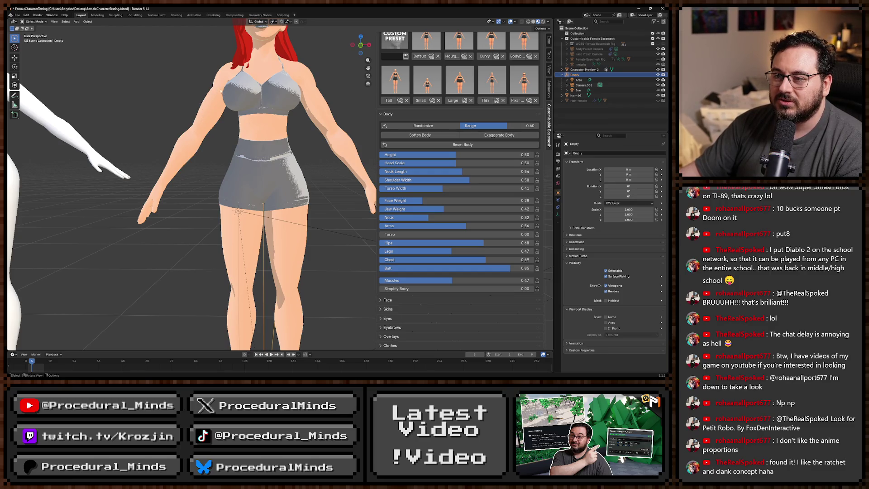
{"action": "scroll", "coordinate": [218, 94], "scroll_direction": "down", "scroll_amount": 4}
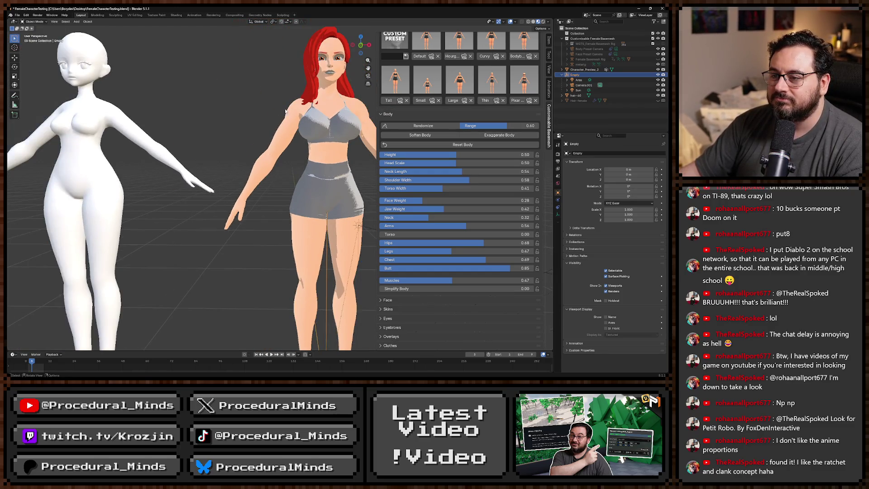
{"action": "mouse_move", "coordinate": [282, 129]}
{"action": "left_mouse_down"}
{"action": "mouse_move", "coordinate": [292, 157]}
{"action": "mouse_move", "coordinate": [251, 172]}
{"action": "mouse_move", "coordinate": [272, 156]}
{"action": "left_mouse_up"}
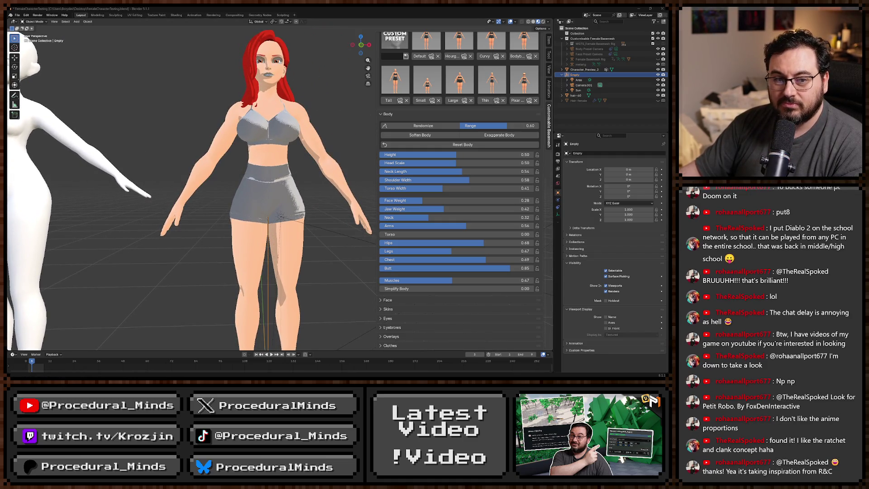
{"action": "key", "text": "super+shift+s"}
{"action": "left_click_drag", "start_coordinate": [116, 71], "coordinate": [374, 324]}
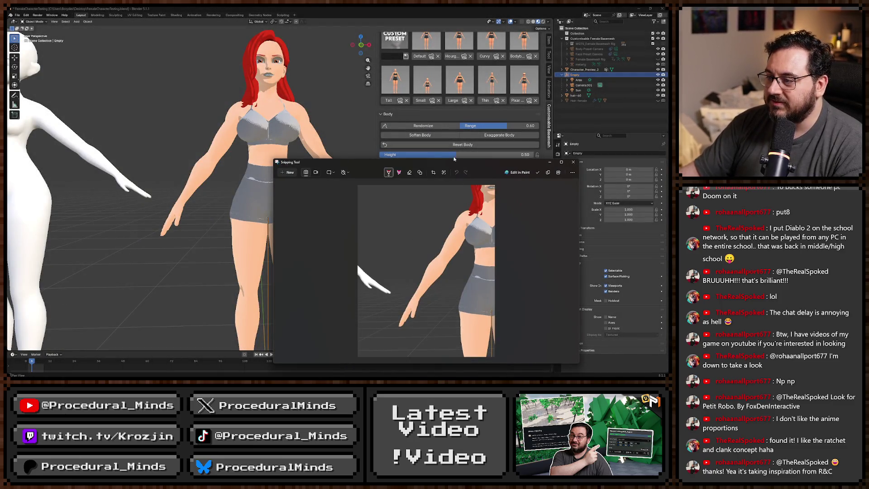
Draw red pen lines along the character's upper arm on the snip, undo one, and close it
{"action": "left_click_drag", "start_coordinate": [453, 162], "coordinate": [233, 81]}
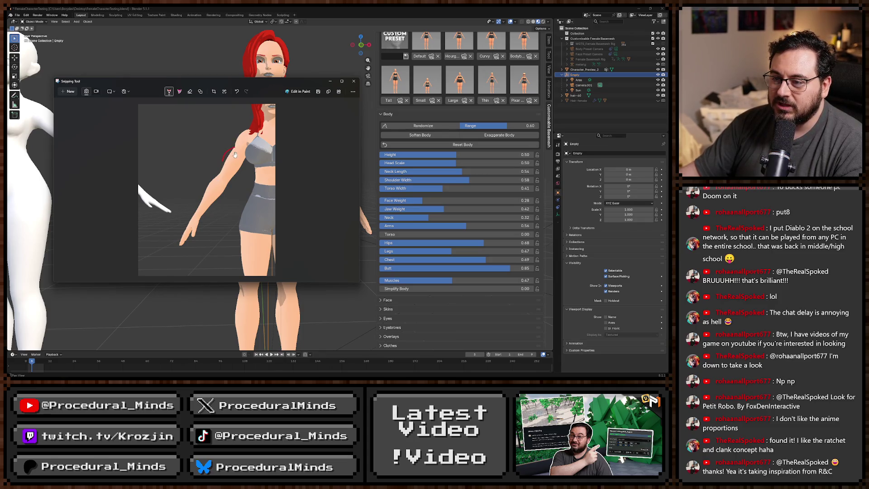
{"action": "left_click_drag", "start_coordinate": [235, 148], "coordinate": [200, 210]}
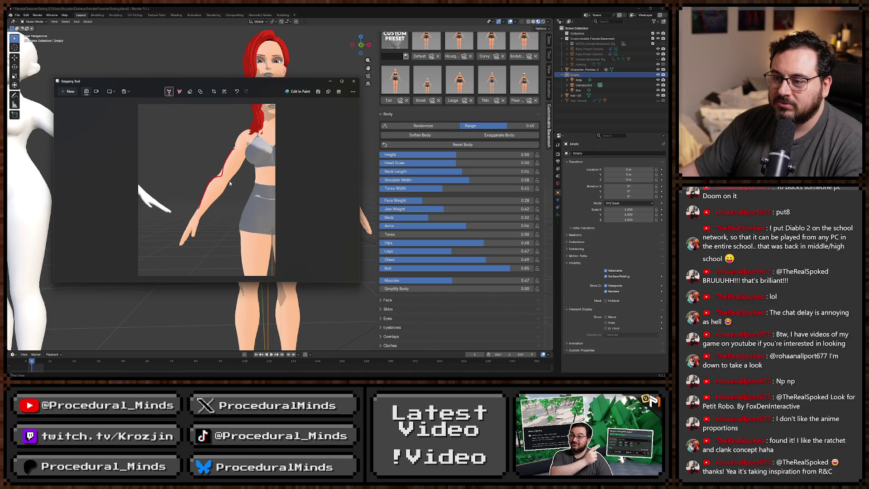
{"action": "mouse_move", "coordinate": [246, 157]}
{"action": "left_mouse_down"}
{"action": "mouse_move", "coordinate": [220, 202]}
{"action": "mouse_move", "coordinate": [204, 213]}
{"action": "left_mouse_up"}
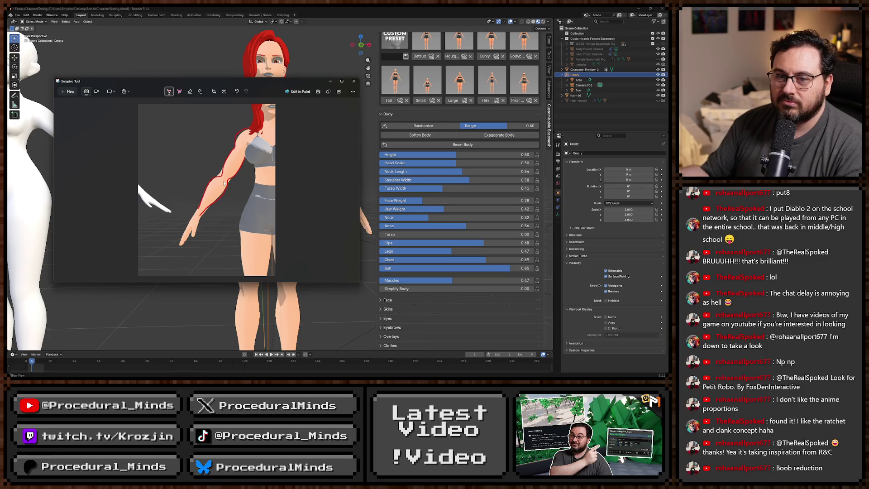
{"action": "key", "text": "ctrl+z"}
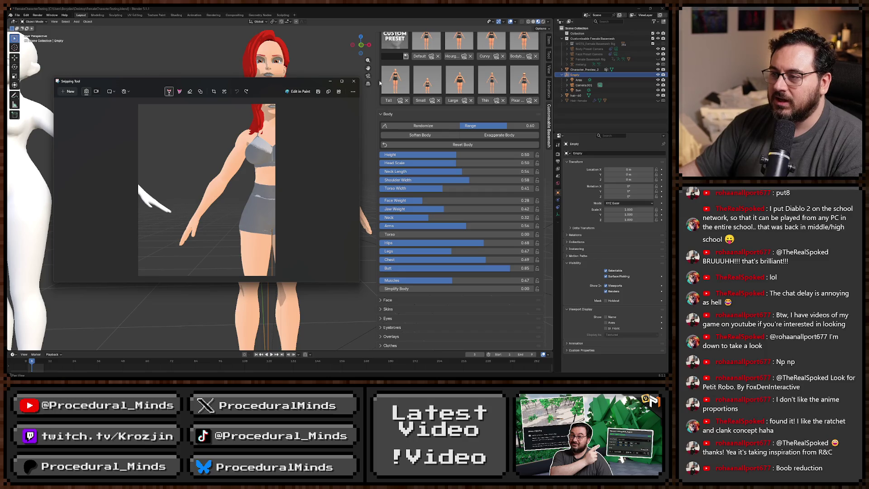
{"action": "left_click", "coordinate": [353, 81]}
Orbit to a side view, set the Empty's Z rotation to 90°, and render a pixelated preview
{"action": "key", "text": "F12"}
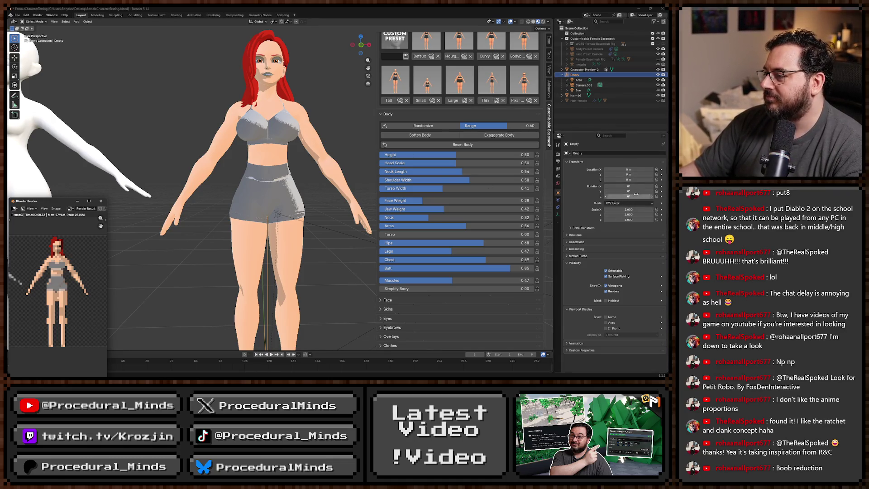
{"action": "left_click_drag", "start_coordinate": [312, 146], "coordinate": [257, 160]}
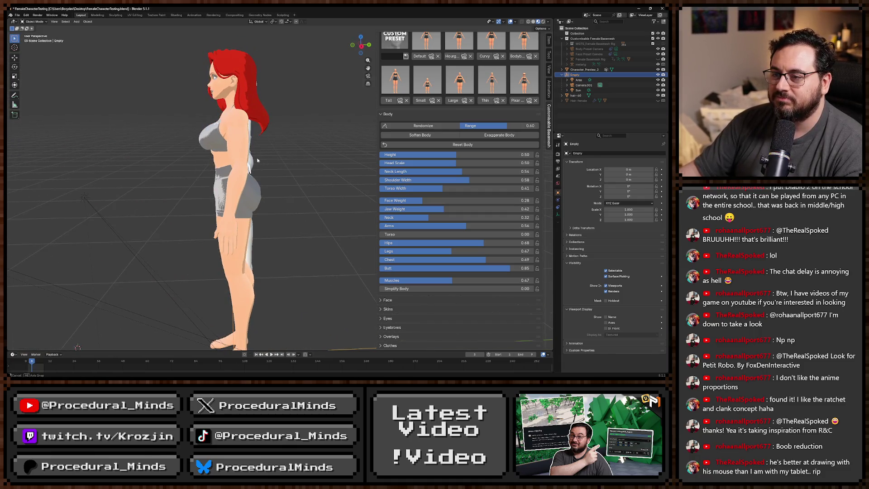
{"action": "left_click", "coordinate": [628, 196]}
{"action": "type", "text": "90"}
{"action": "key", "text": "Return"}
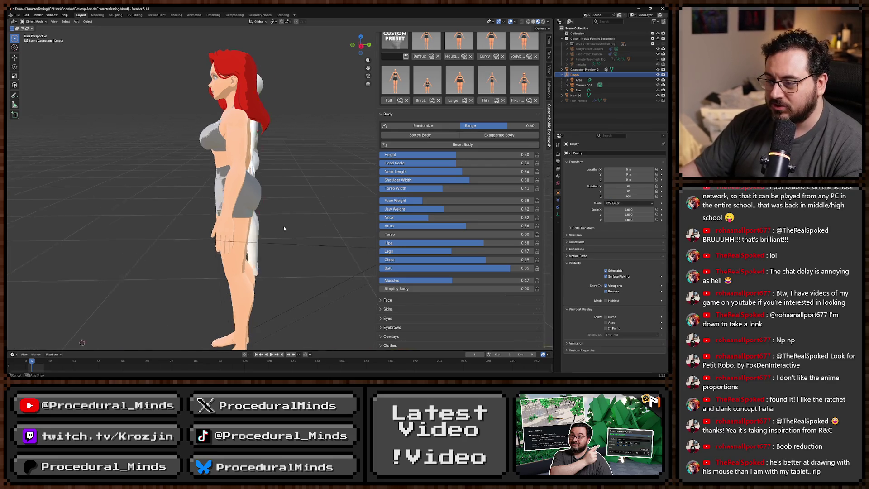
{"action": "key", "text": "F12"}
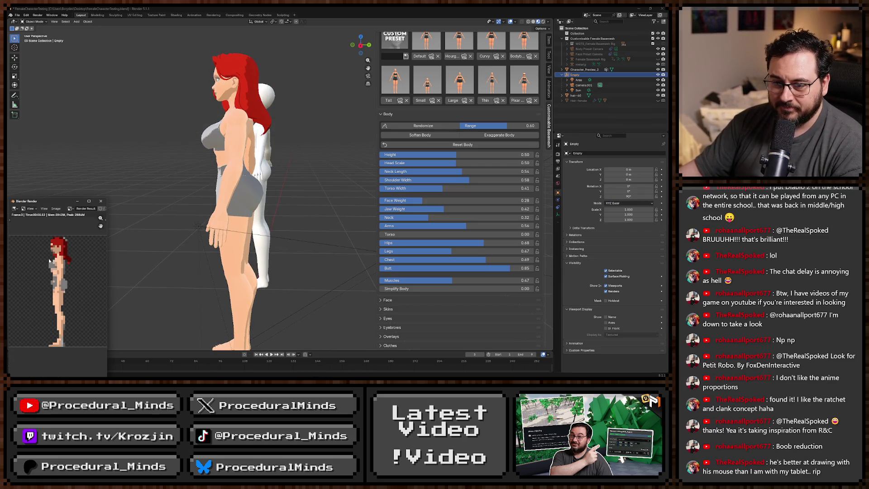
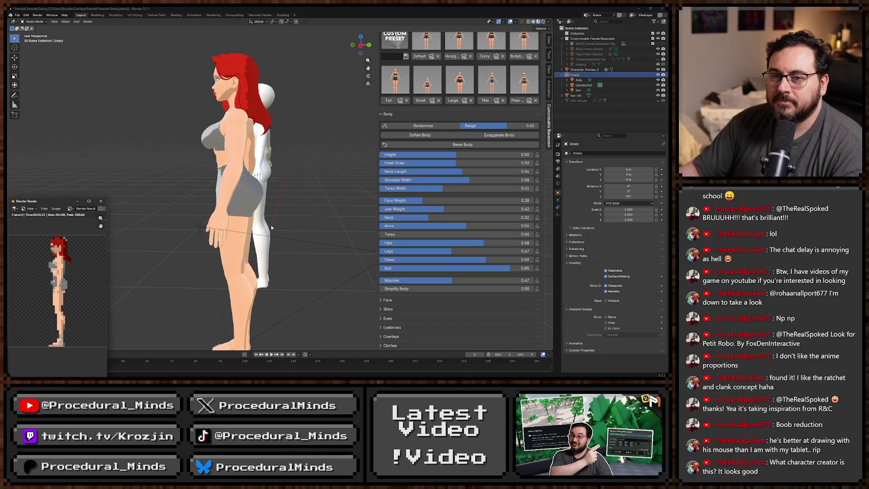
Close the render preview, select the red-haired Female Basemesh and test the Hips slider
{"action": "key", "text": "Escape"}
{"action": "left_click_drag", "start_coordinate": [46, 268], "coordinate": [288, 149]}
{"action": "left_click", "coordinate": [289, 149]}
{"action": "scroll", "coordinate": [289, 149], "scroll_direction": "up", "scroll_amount": 2}
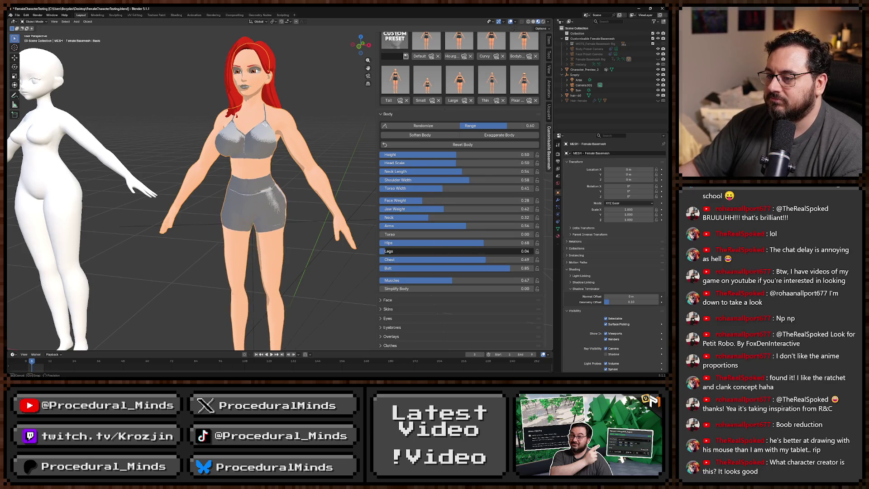
{"action": "mouse_move", "coordinate": [479, 243]}
{"action": "left_mouse_down"}
{"action": "mouse_move", "coordinate": [403, 242]}
{"action": "mouse_move", "coordinate": [482, 242]}
{"action": "left_mouse_up"}
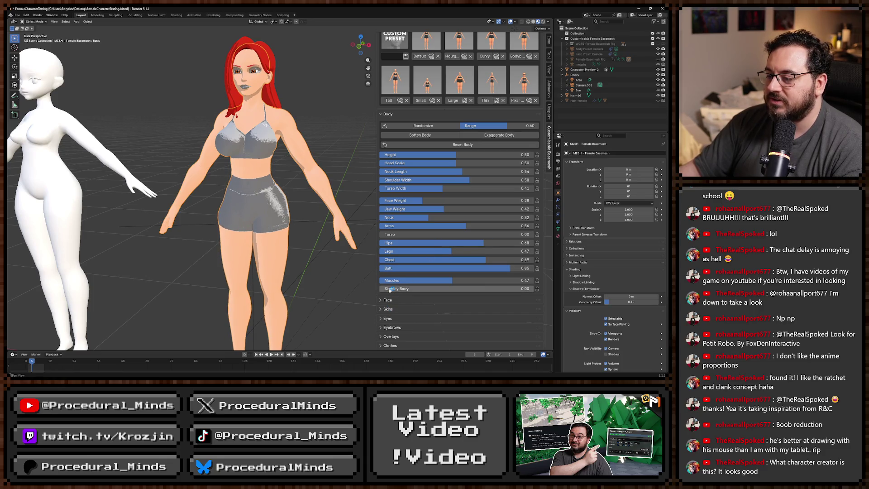
Expand the Face panel and try the head taper and cranium size sliders, restoring them
{"action": "left_click", "coordinate": [457, 300]}
{"action": "scroll", "coordinate": [457, 298], "scroll_direction": "down", "scroll_amount": 4}
{"action": "scroll", "coordinate": [457, 298], "scroll_direction": "down", "scroll_amount": 13}
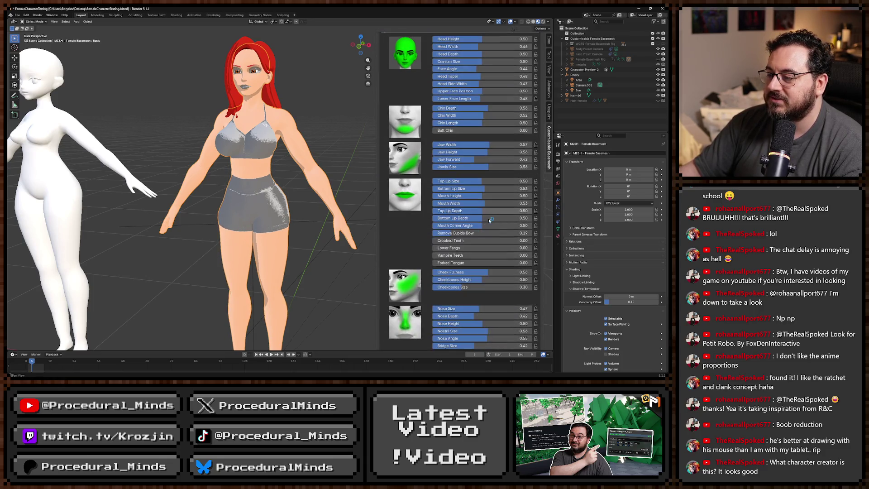
{"action": "mouse_move", "coordinate": [481, 211]}
{"action": "left_mouse_down"}
{"action": "mouse_move", "coordinate": [452, 211]}
{"action": "mouse_move", "coordinate": [482, 211]}
{"action": "left_mouse_up"}
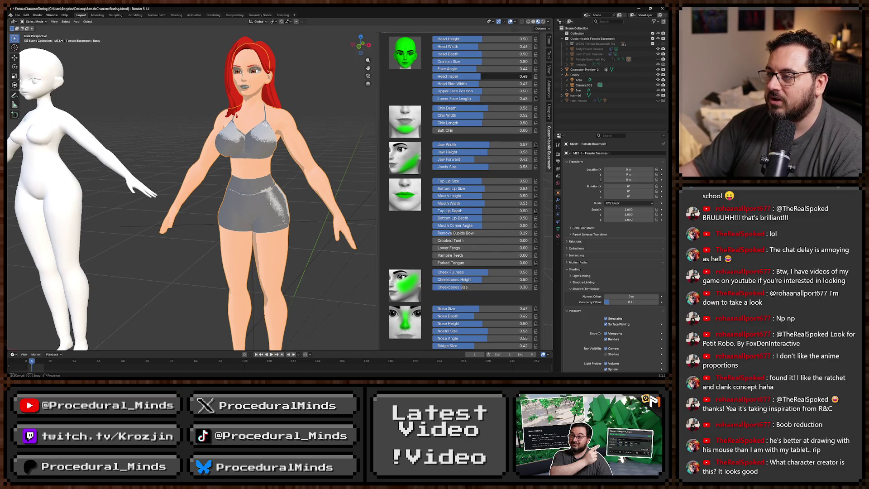
{"action": "left_click_drag", "start_coordinate": [470, 76], "coordinate": [484, 73]}
{"action": "left_click_drag", "start_coordinate": [479, 61], "coordinate": [478, 72]}
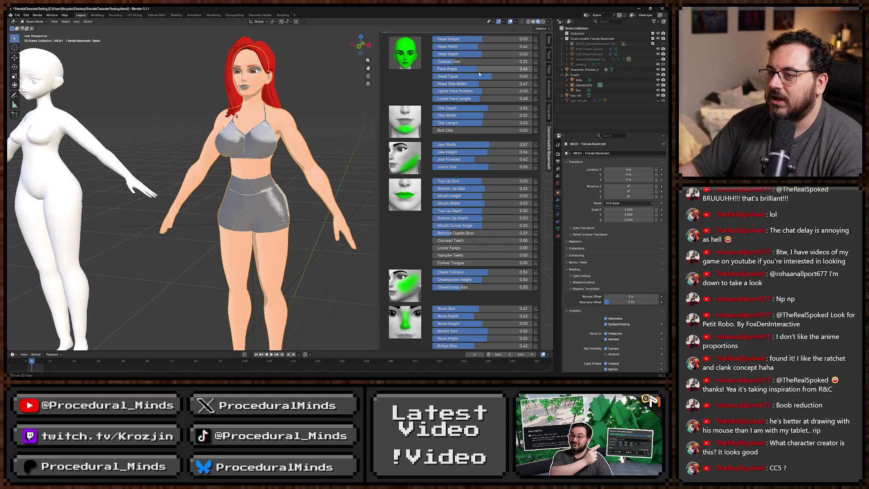
{"action": "left_click_drag", "start_coordinate": [362, 135], "coordinate": [317, 172]}
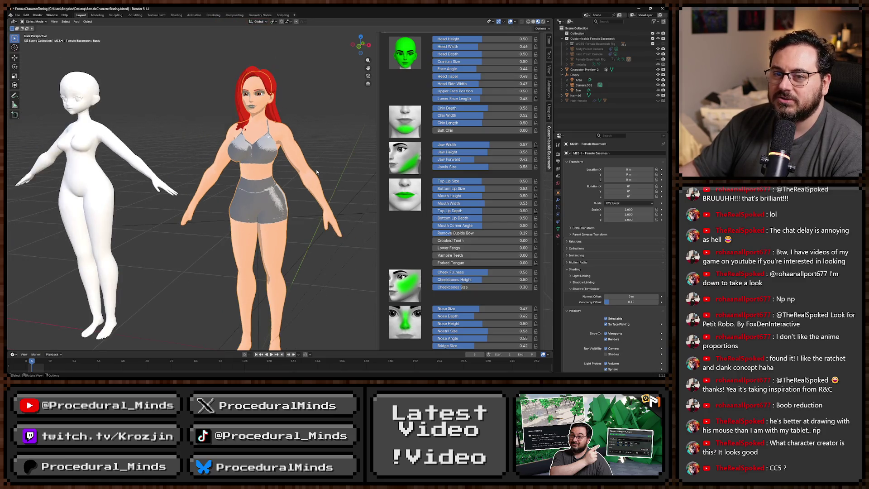
{"action": "left_click_drag", "start_coordinate": [327, 102], "coordinate": [322, 123]}
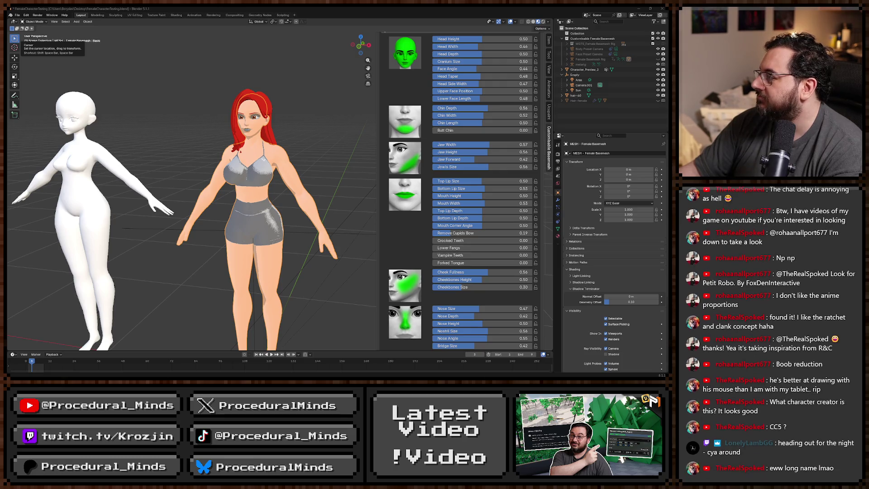
Go to the basemesh walkthrough video in the browser, skim to around 3:15 and resume playback
{"action": "key", "text": "alt+Tab"}
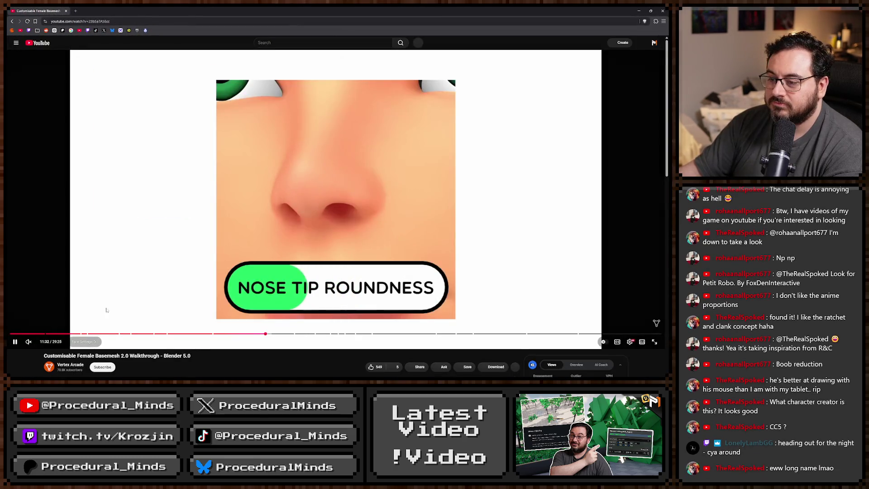
{"action": "left_click", "coordinate": [42, 334]}
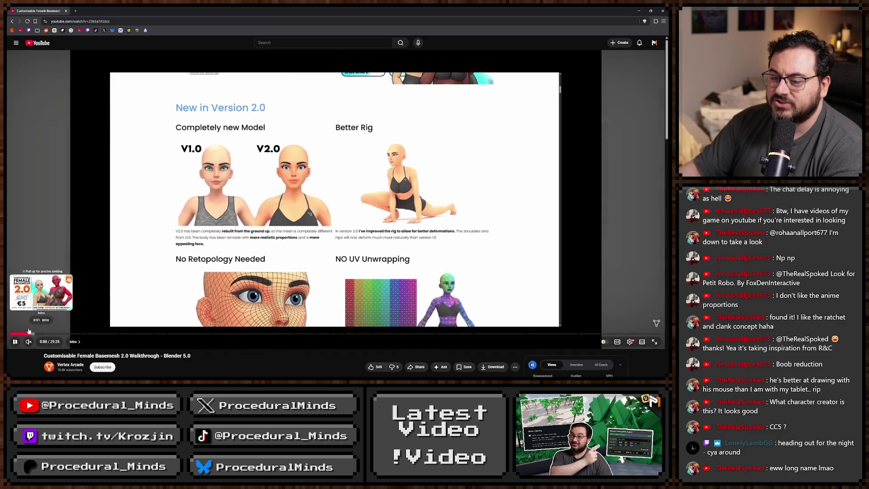
{"action": "left_click", "coordinate": [29, 333]}
{"action": "left_click", "coordinate": [186, 256]}
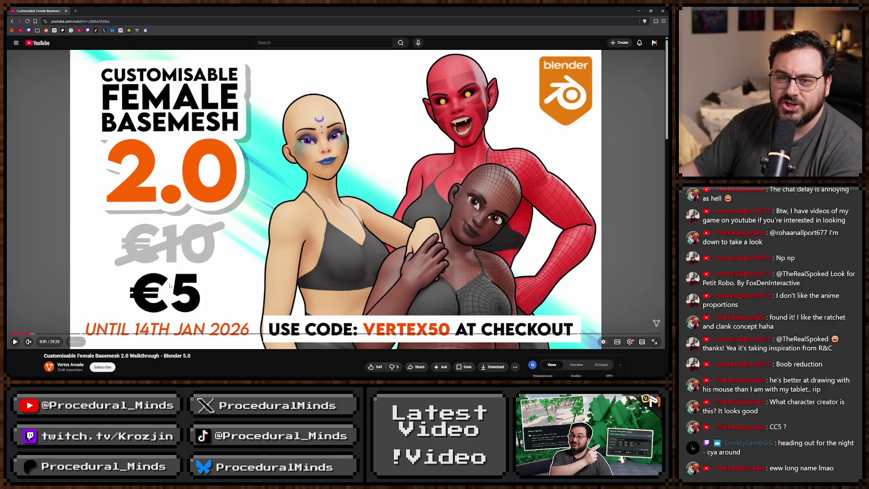
{"action": "mouse_move", "coordinate": [53, 332]}
{"action": "left_mouse_down"}
{"action": "mouse_move", "coordinate": [172, 334]}
{"action": "mouse_move", "coordinate": [152, 334]}
{"action": "left_mouse_up"}
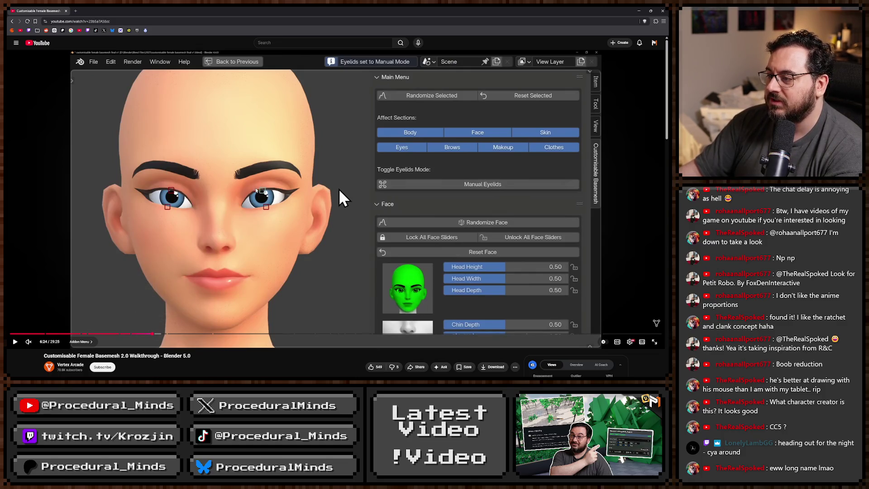
{"action": "left_click", "coordinate": [265, 195]}
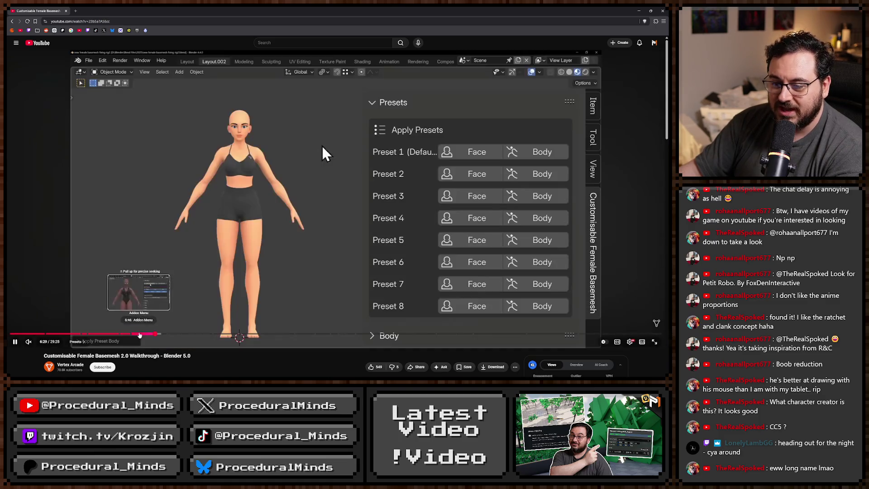
Skip through the video's body, muscles, nose, eyes, rig layers, shape keys and sculpting sections
{"action": "left_click", "coordinate": [186, 334]}
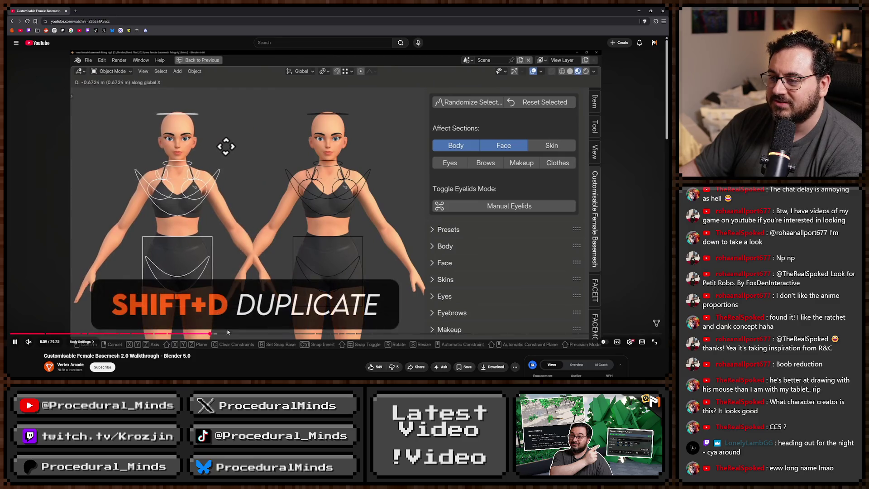
{"action": "left_click", "coordinate": [210, 334]}
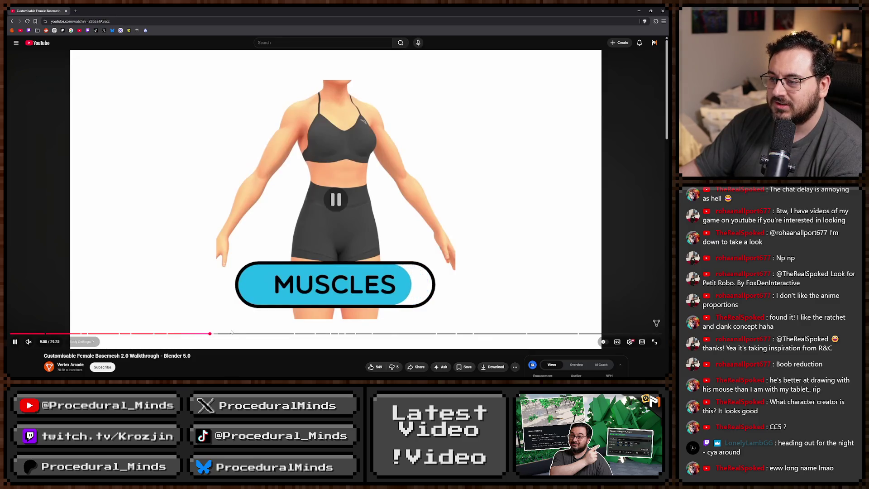
{"action": "key", "text": "k"}
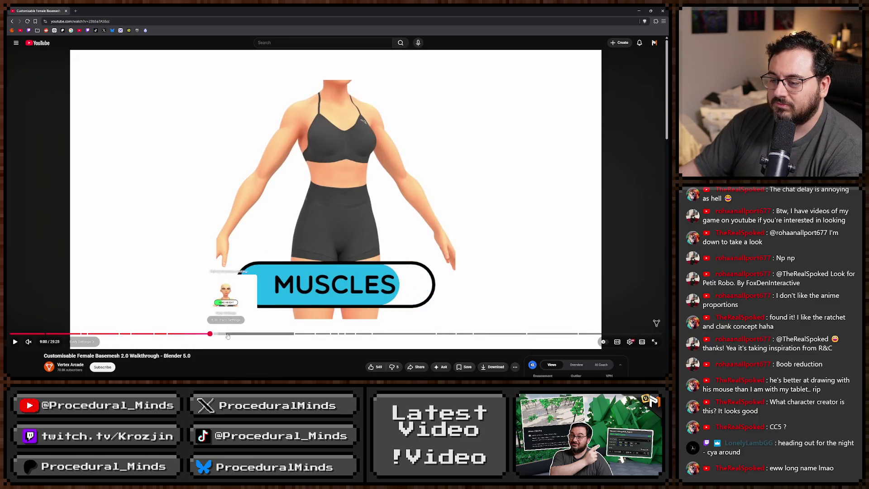
{"action": "left_click", "coordinate": [230, 334]}
{"action": "left_click", "coordinate": [250, 334]}
{"action": "left_click", "coordinate": [278, 333]}
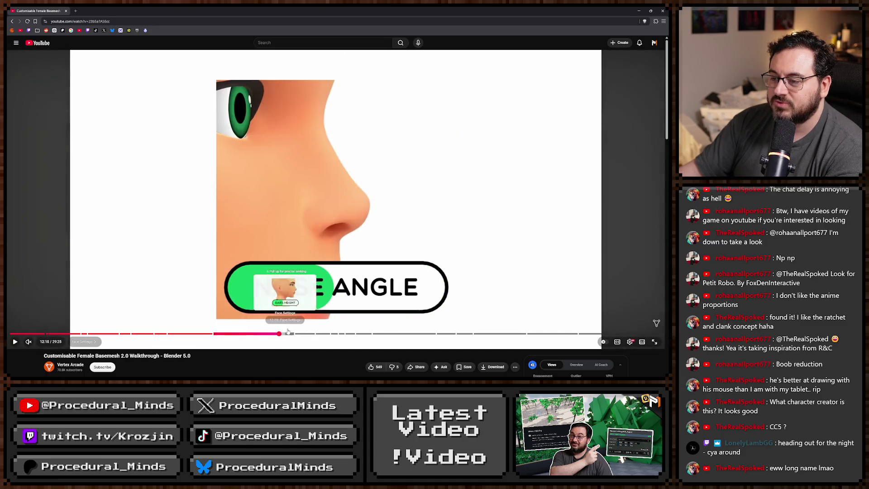
{"action": "left_click", "coordinate": [296, 334]}
{"action": "left_click", "coordinate": [310, 334]}
{"action": "left_click", "coordinate": [321, 333]}
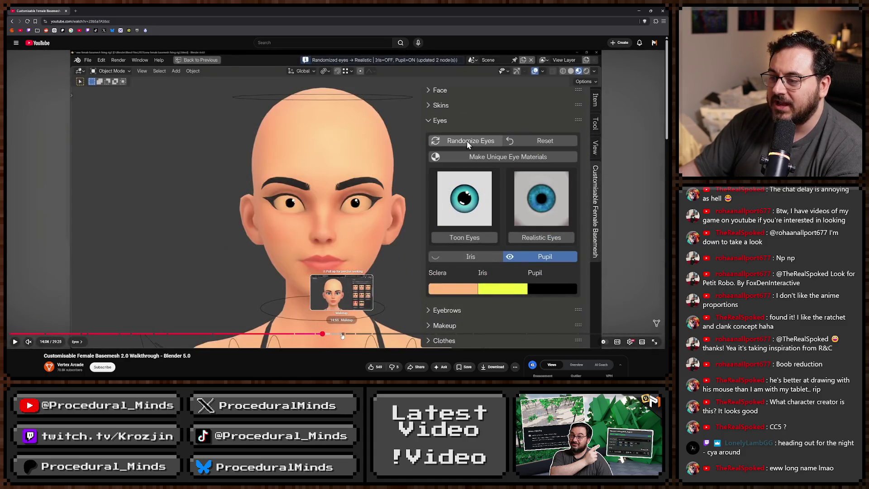
{"action": "left_click", "coordinate": [343, 334]}
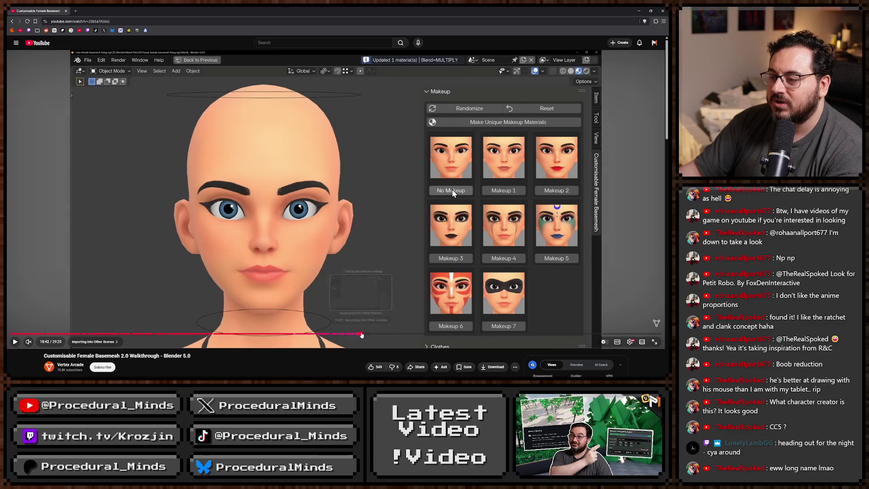
{"action": "left_click", "coordinate": [359, 334]}
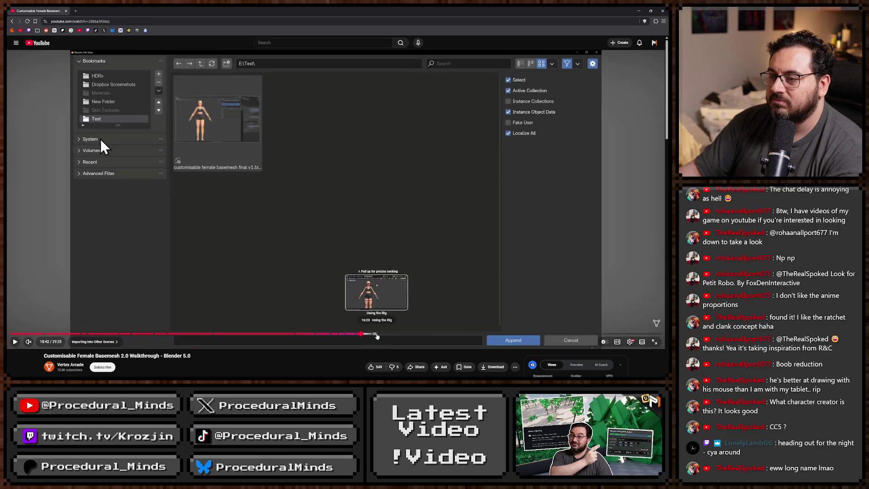
{"action": "left_click", "coordinate": [376, 334]}
{"action": "left_click", "coordinate": [400, 334]}
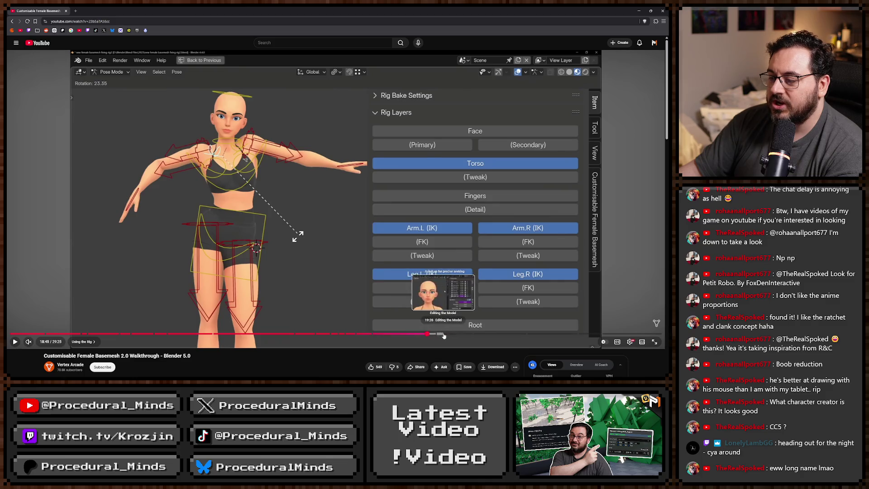
{"action": "left_click", "coordinate": [447, 334]}
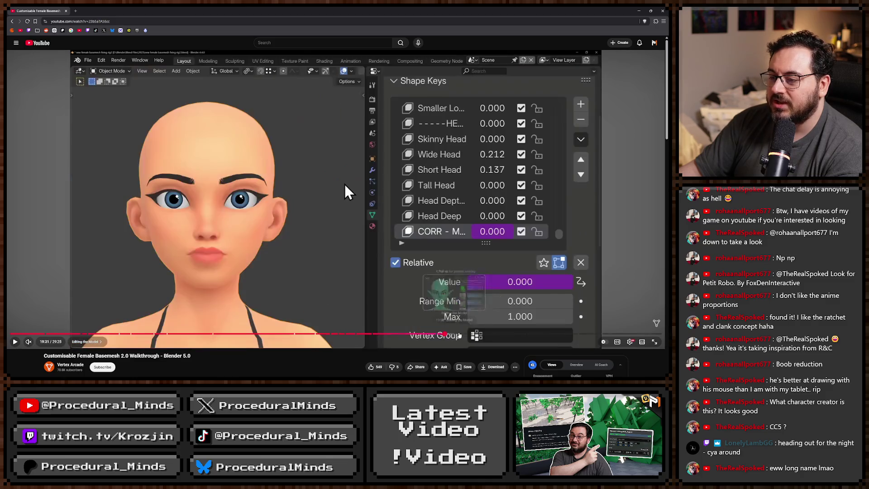
{"action": "left_click", "coordinate": [472, 334]}
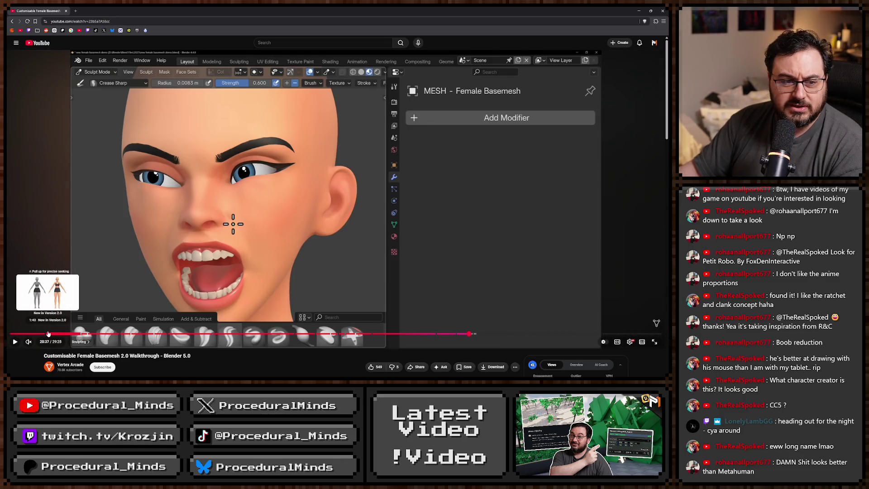
Jump back to the character lineup part of the video and resume playback
{"action": "scroll", "coordinate": [243, 208], "scroll_direction": "down", "scroll_amount": 1}
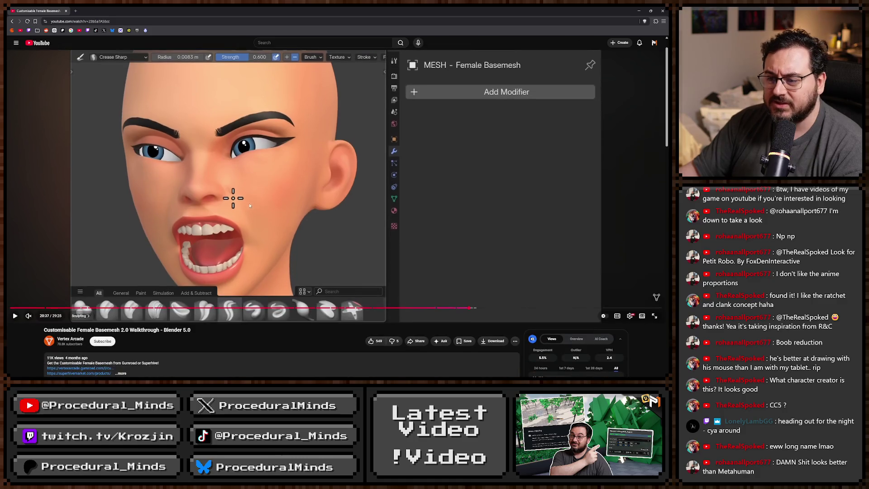
{"action": "scroll", "coordinate": [258, 206], "scroll_direction": "up", "scroll_amount": 1}
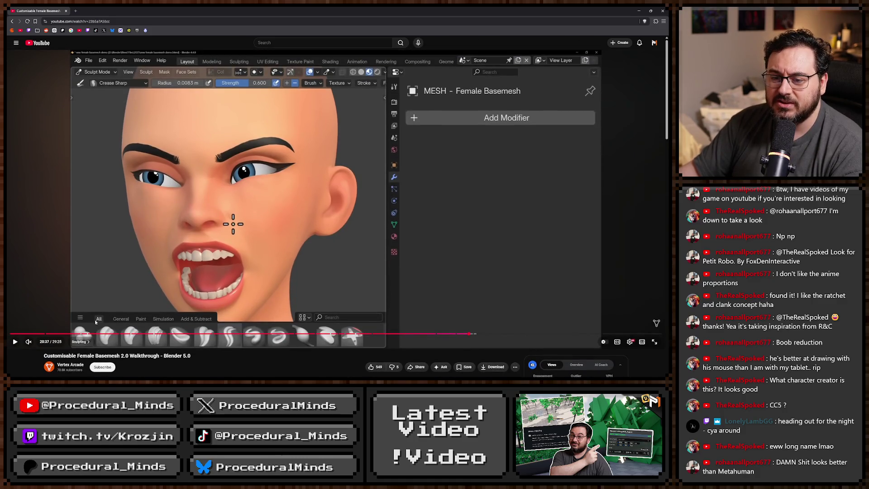
{"action": "left_click", "coordinate": [57, 334]}
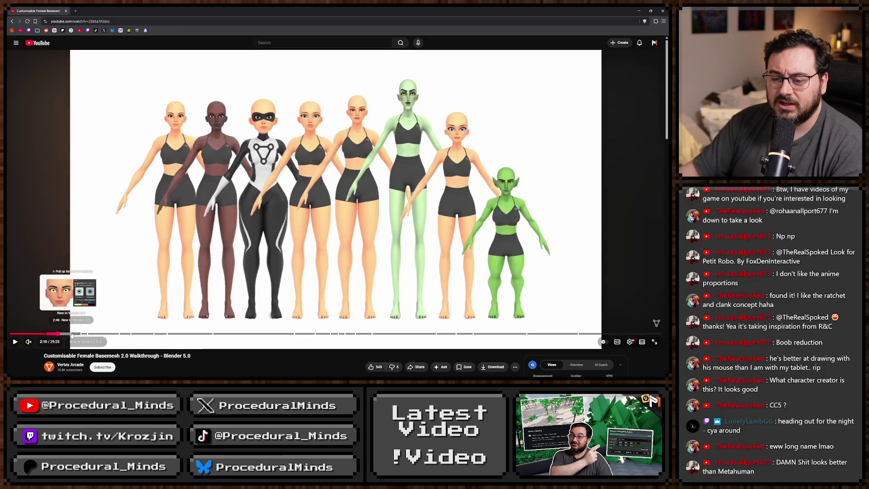
{"action": "mouse_move", "coordinate": [71, 334]}
{"action": "left_mouse_down"}
{"action": "mouse_move", "coordinate": [58, 334]}
{"action": "mouse_move", "coordinate": [93, 333]}
{"action": "left_mouse_up"}
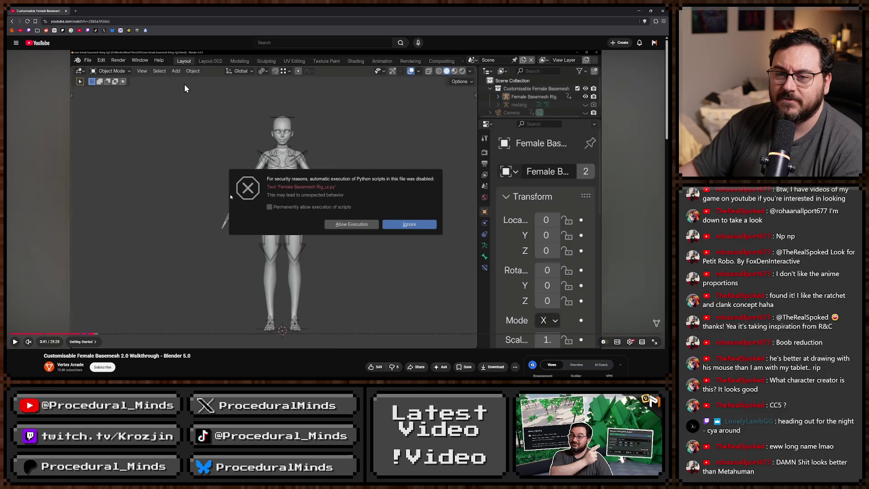
{"action": "left_click", "coordinate": [184, 89]}
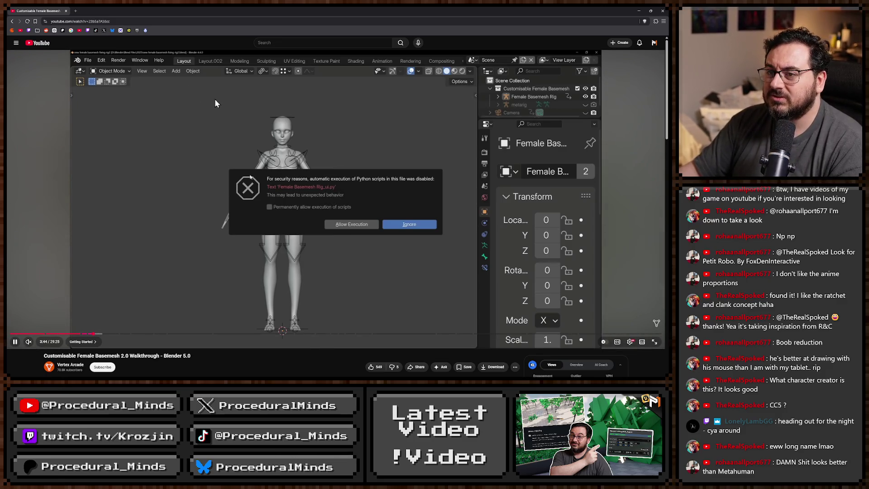
Expand the video description and open the Gumroad product link in a background tab
{"action": "key", "text": "ctrl+l"}
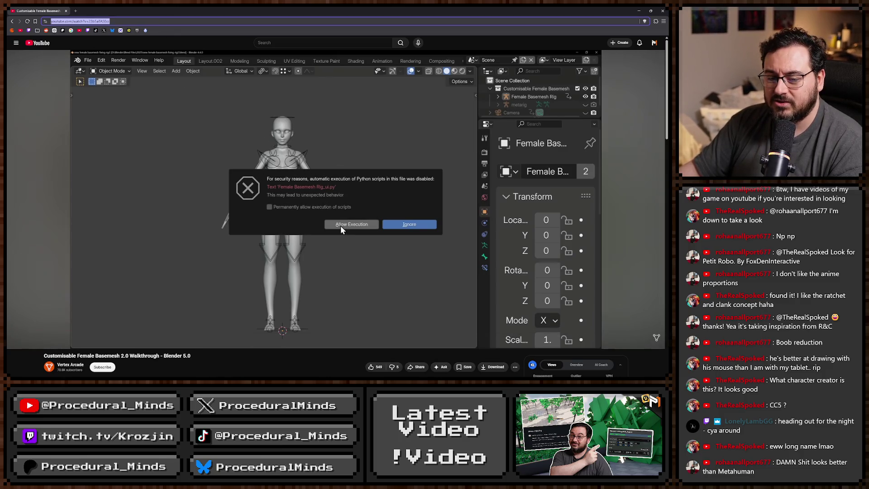
{"action": "scroll", "coordinate": [237, 222], "scroll_direction": "down", "scroll_amount": 3}
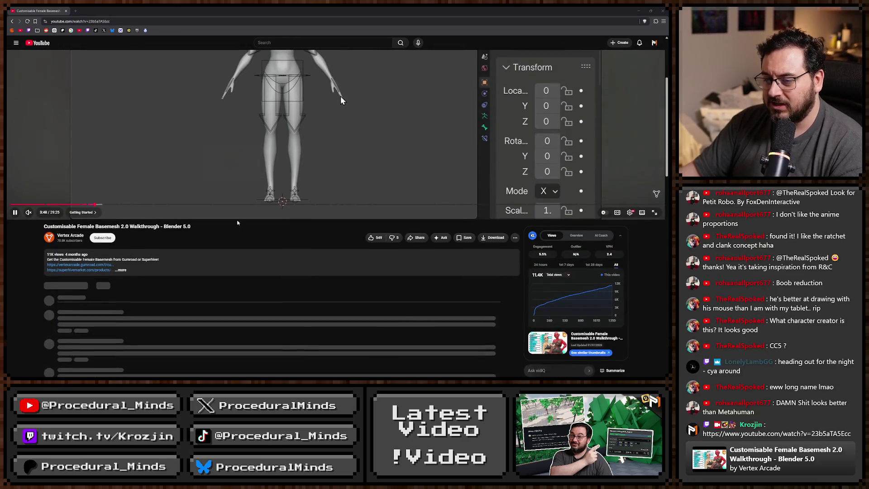
{"action": "left_click", "coordinate": [79, 268]}
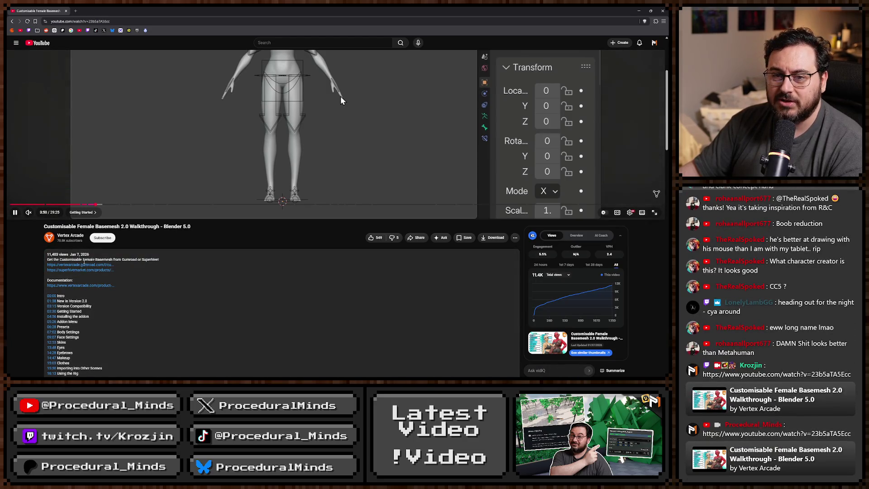
{"action": "middle_click", "coordinate": [102, 267]}
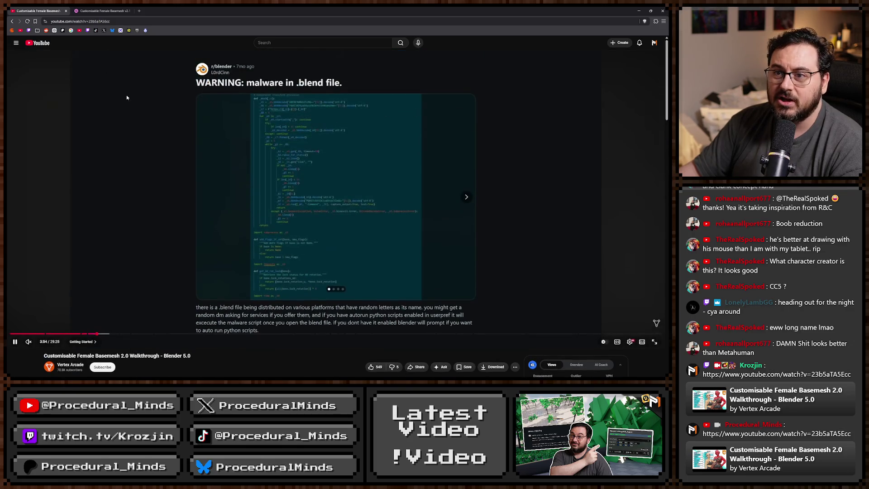
Look over the Gumroad product page, close that tab and return to Blender
{"action": "key", "text": "ctrl+Tab"}
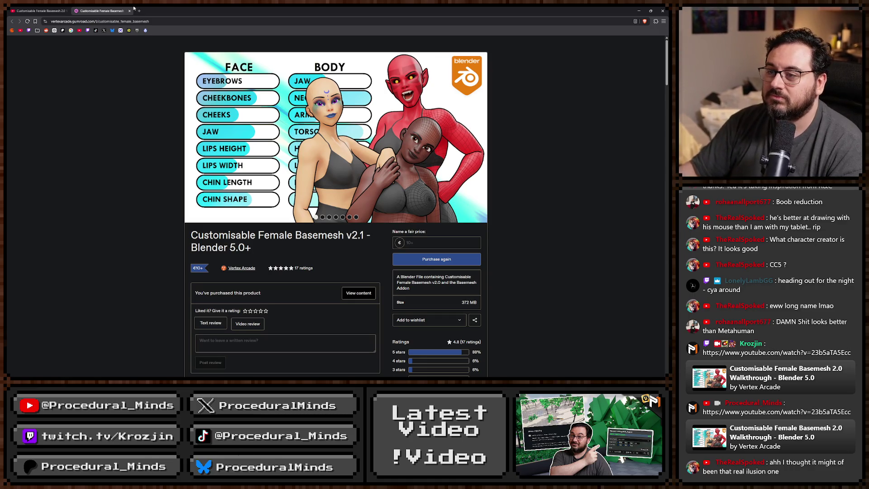
{"action": "key", "text": "ctrl+w"}
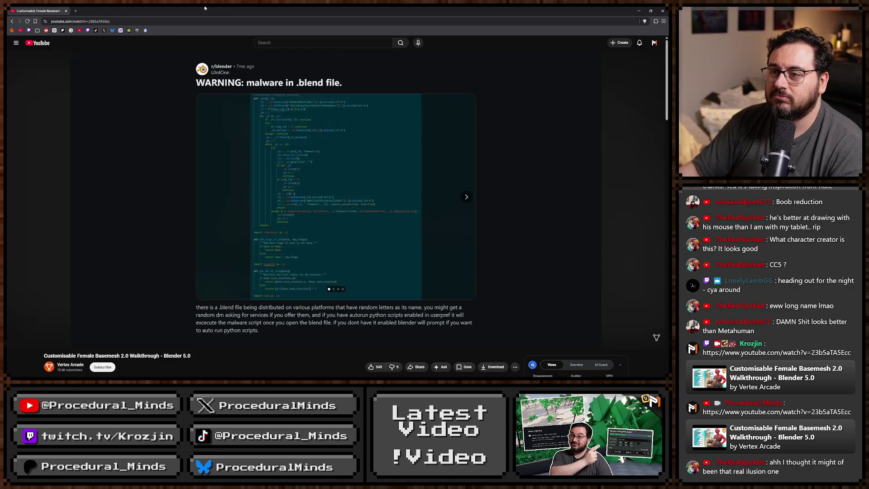
{"action": "key", "text": "alt+Tab"}
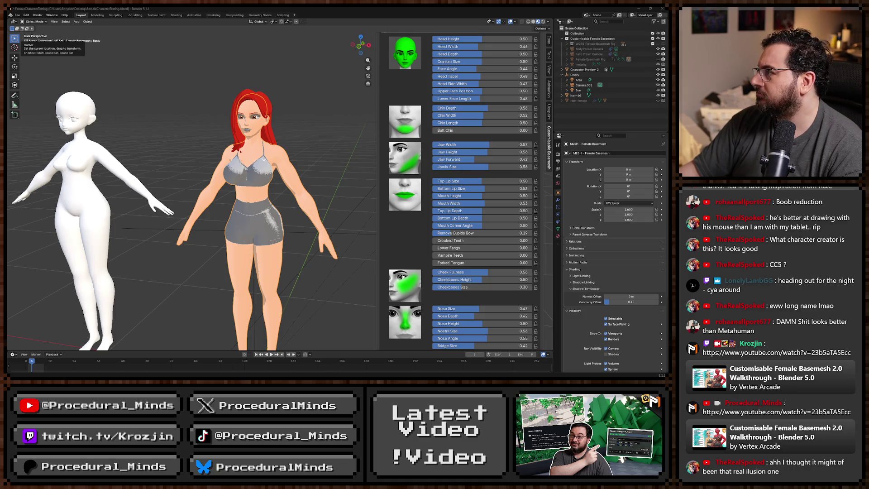
Orbit and zoom to inspect the face, then unhide Female Basemesh Rig in the Outliner
{"action": "mouse_move", "coordinate": [271, 240]}
{"action": "left_mouse_down"}
{"action": "mouse_move", "coordinate": [270, 208]}
{"action": "mouse_move", "coordinate": [352, 218]}
{"action": "mouse_move", "coordinate": [311, 233]}
{"action": "mouse_move", "coordinate": [245, 217]}
{"action": "mouse_move", "coordinate": [207, 226]}
{"action": "mouse_move", "coordinate": [316, 223]}
{"action": "left_mouse_up"}
{"action": "scroll", "coordinate": [471, 223], "scroll_direction": "down", "scroll_amount": 5}
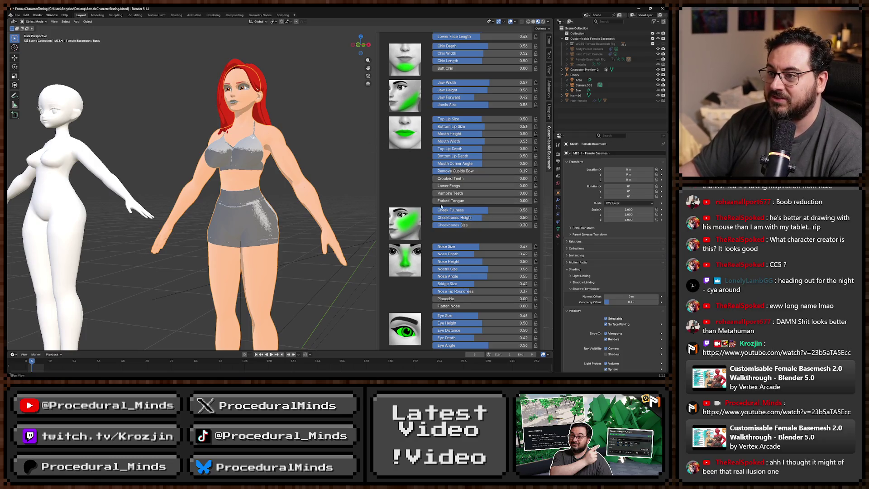
{"action": "scroll", "coordinate": [282, 181], "scroll_direction": "up", "scroll_amount": 6}
{"action": "scroll", "coordinate": [281, 182], "scroll_direction": "up", "scroll_amount": 5}
{"action": "scroll", "coordinate": [246, 199], "scroll_direction": "down", "scroll_amount": 3}
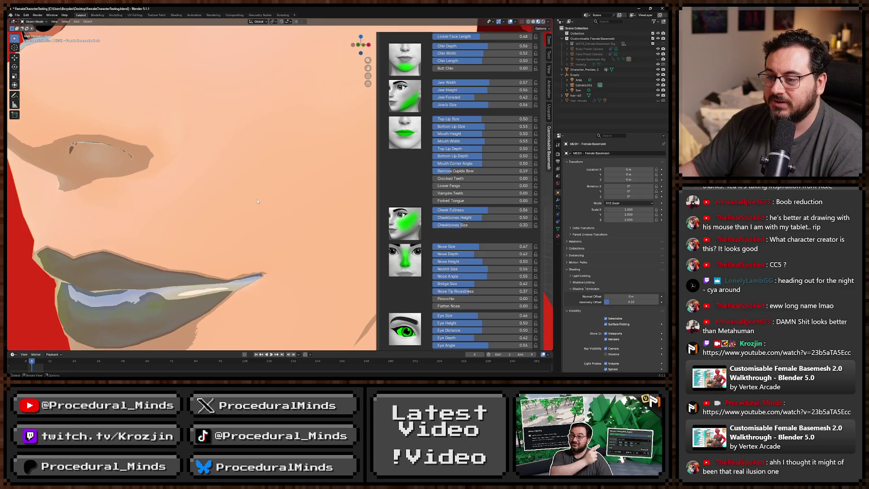
{"action": "scroll", "coordinate": [246, 199], "scroll_direction": "down", "scroll_amount": 1}
{"action": "scroll", "coordinate": [245, 197], "scroll_direction": "down", "scroll_amount": 10}
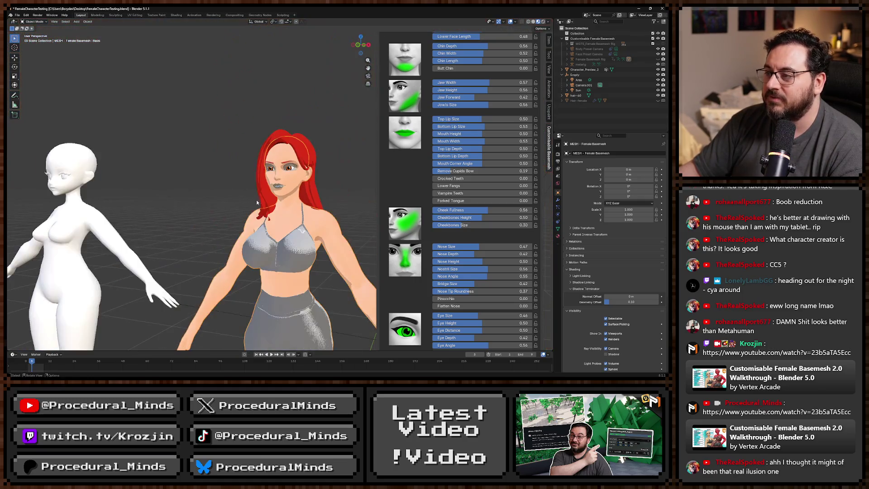
{"action": "left_click", "coordinate": [658, 59]}
Select the Female Basemesh Rig in Pose Mode and move the hand and foot IK controls up
{"action": "left_click", "coordinate": [323, 166]}
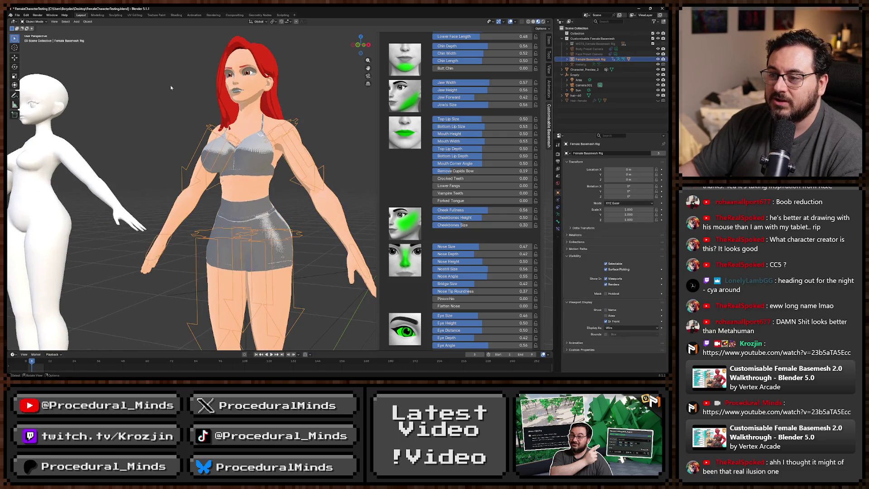
{"action": "left_click", "coordinate": [35, 22]}
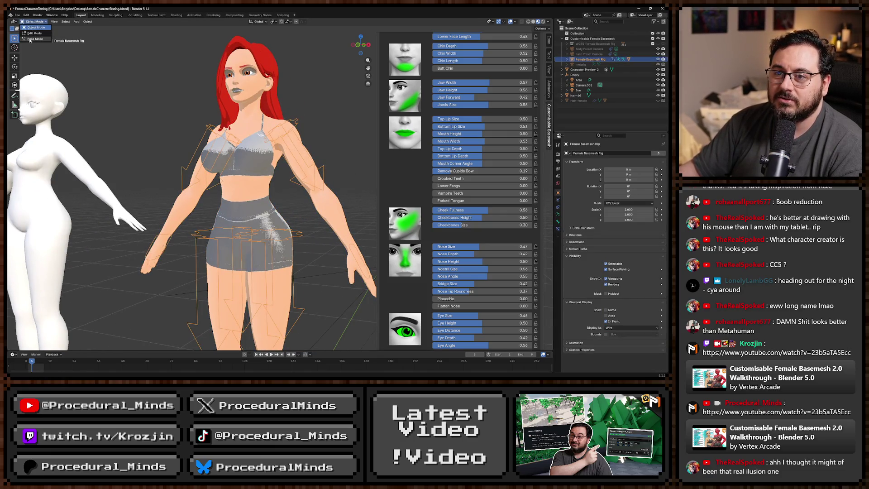
{"action": "left_click", "coordinate": [30, 39]}
{"action": "scroll", "coordinate": [284, 180], "scroll_direction": "down", "scroll_amount": 5}
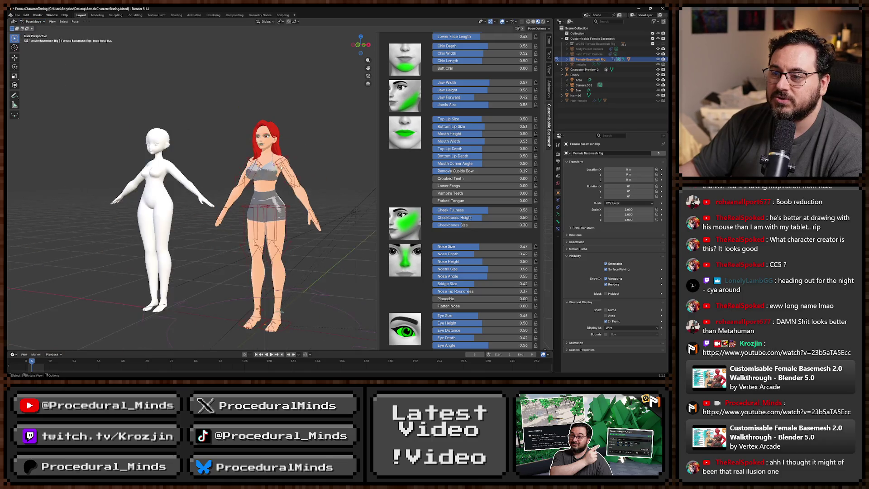
{"action": "key", "text": "g"}
{"action": "left_click", "coordinate": [319, 232]}
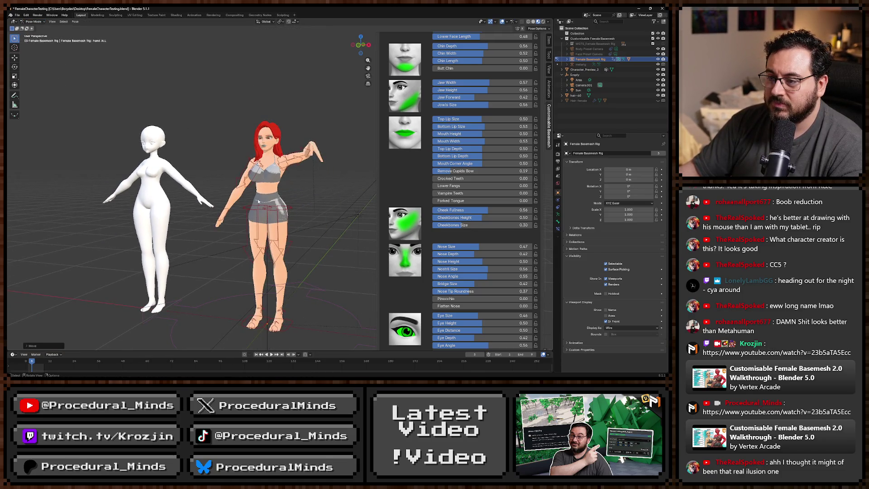
{"action": "key", "text": "g"}
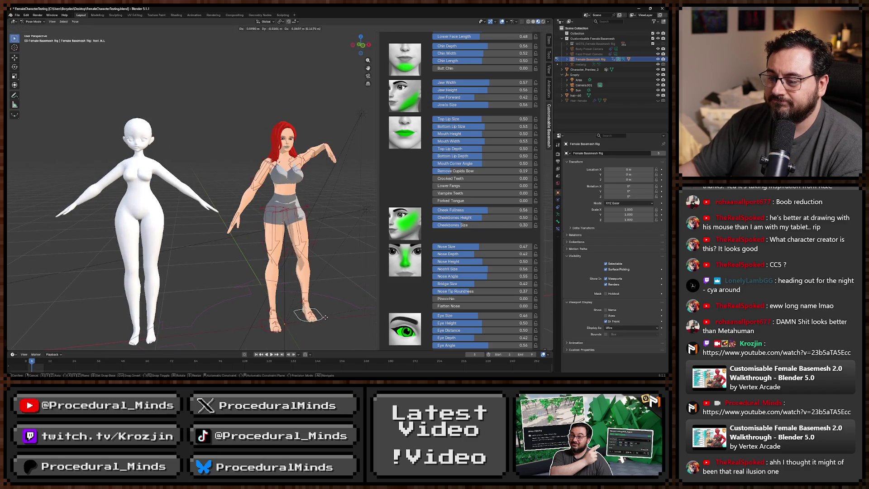
{"action": "left_click", "coordinate": [330, 254]}
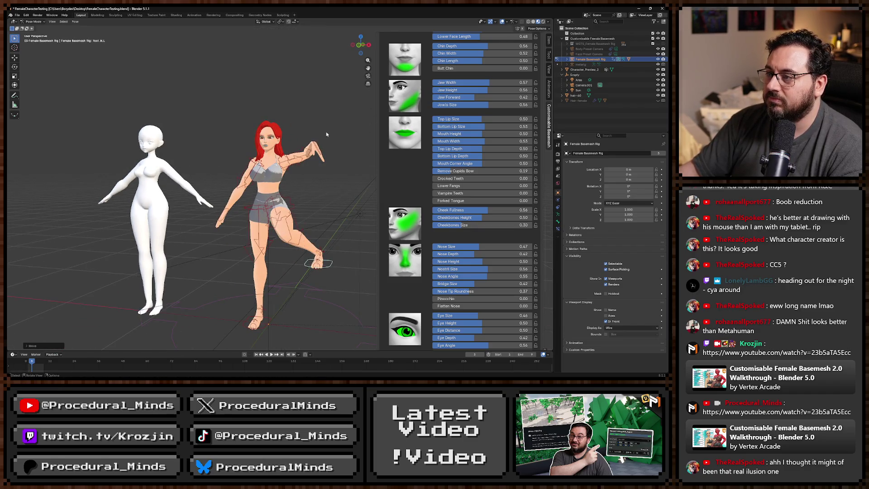
Turn on the Face rig layer in the sidebar's Item tab
{"action": "left_click", "coordinate": [548, 42]}
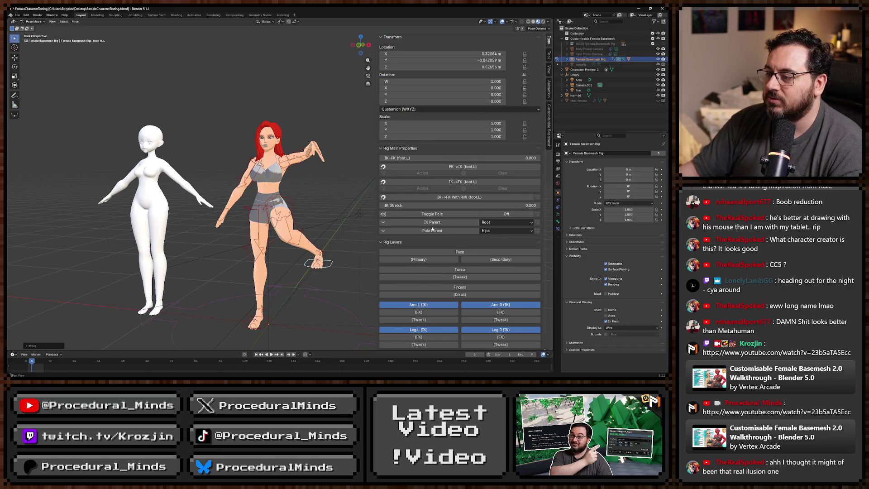
{"action": "left_click", "coordinate": [446, 252]}
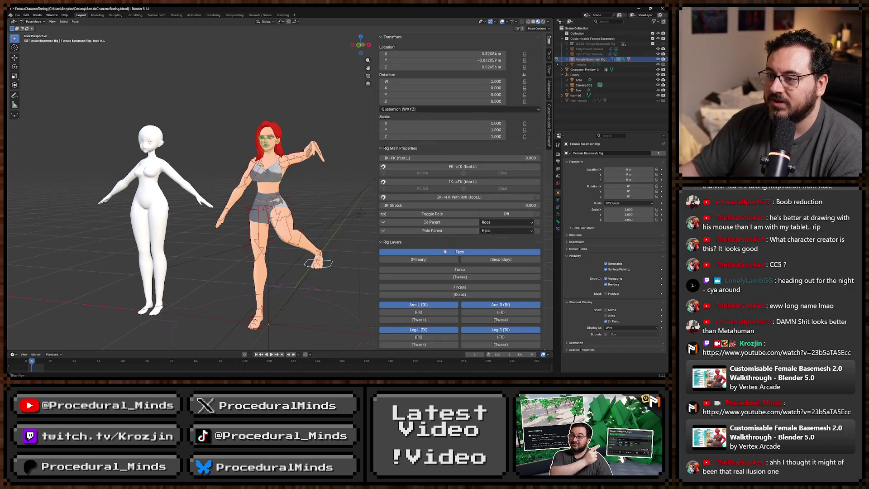
{"action": "scroll", "coordinate": [222, 186], "scroll_direction": "up", "scroll_amount": 10}
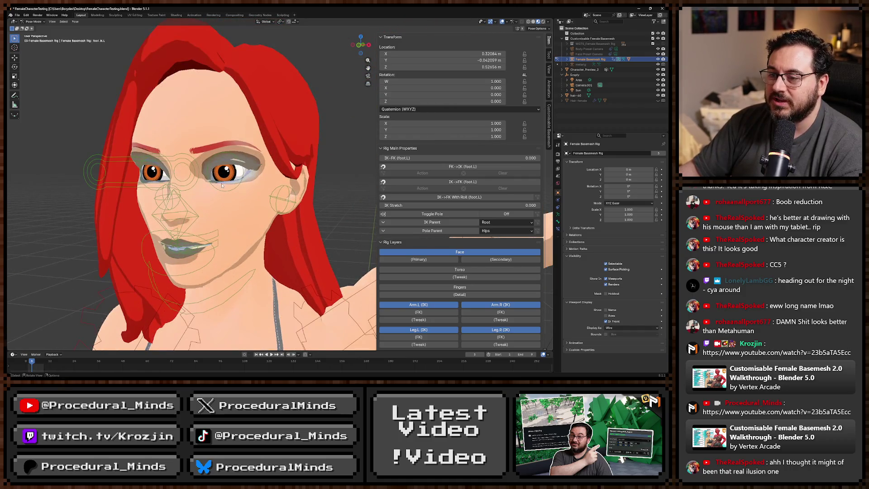
Test moving the eye_common target to look down, then reset it with Alt+G
{"action": "left_click", "coordinate": [179, 174]}
{"action": "key", "text": "g"}
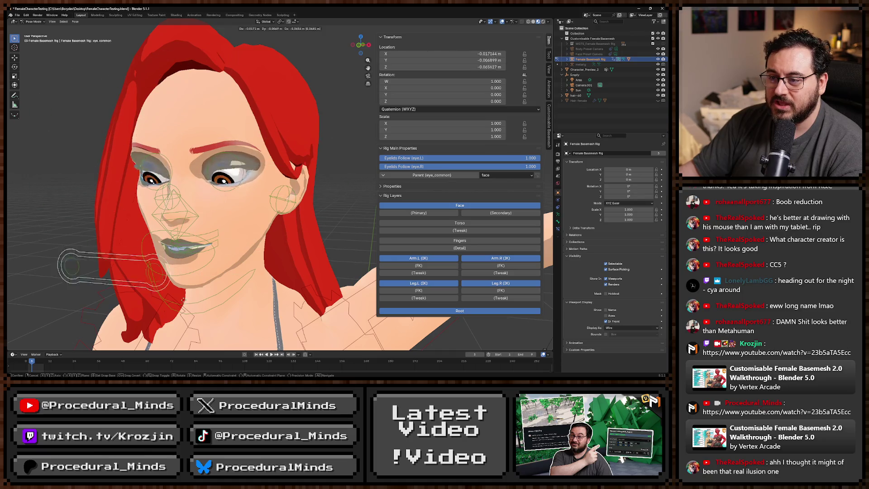
{"action": "left_click", "coordinate": [232, 309]}
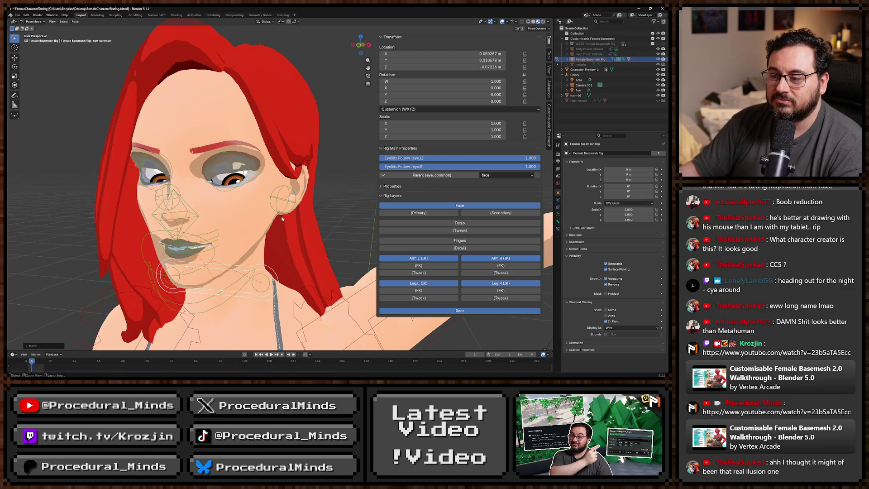
{"action": "key", "text": "alt+g"}
Open the mouth by rotating the jaw control around the X axis
{"action": "left_click", "coordinate": [177, 278]}
{"action": "key", "text": "g"}
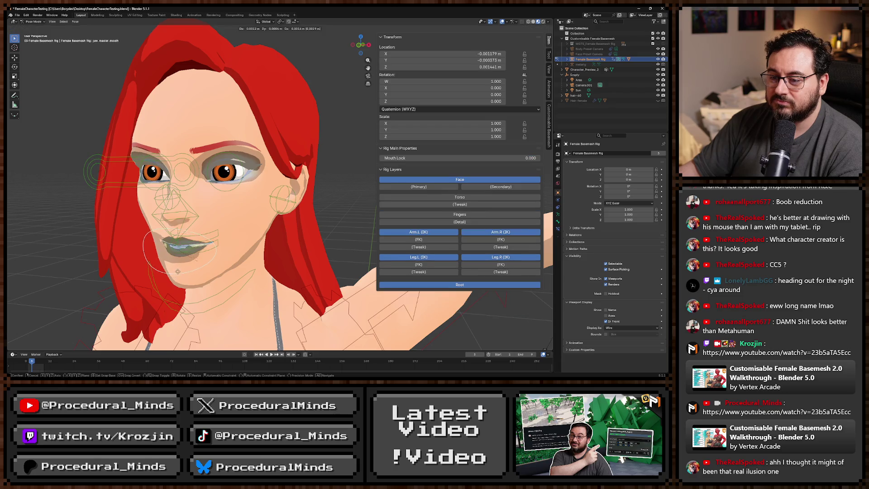
{"action": "key", "text": "Escape"}
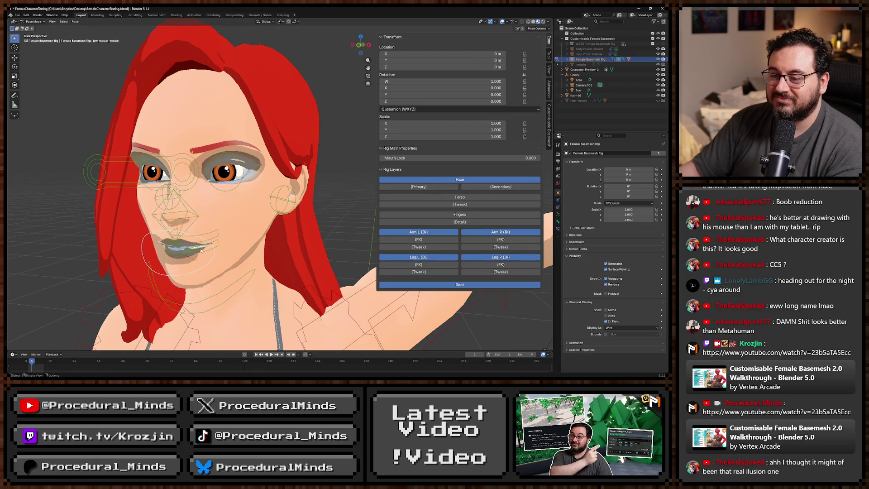
{"action": "mouse_move", "coordinate": [171, 256]}
{"action": "left_mouse_down"}
{"action": "mouse_move", "coordinate": [218, 246]}
{"action": "mouse_move", "coordinate": [216, 253]}
{"action": "left_mouse_up"}
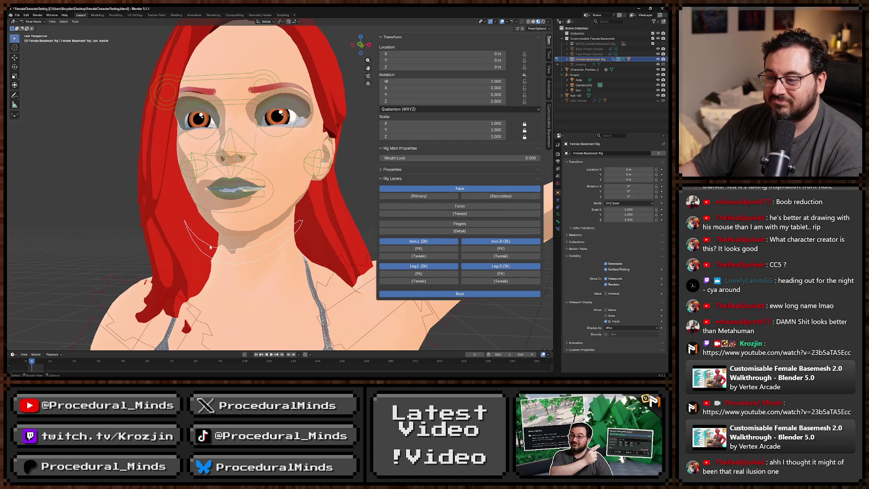
{"action": "key", "text": "g"}
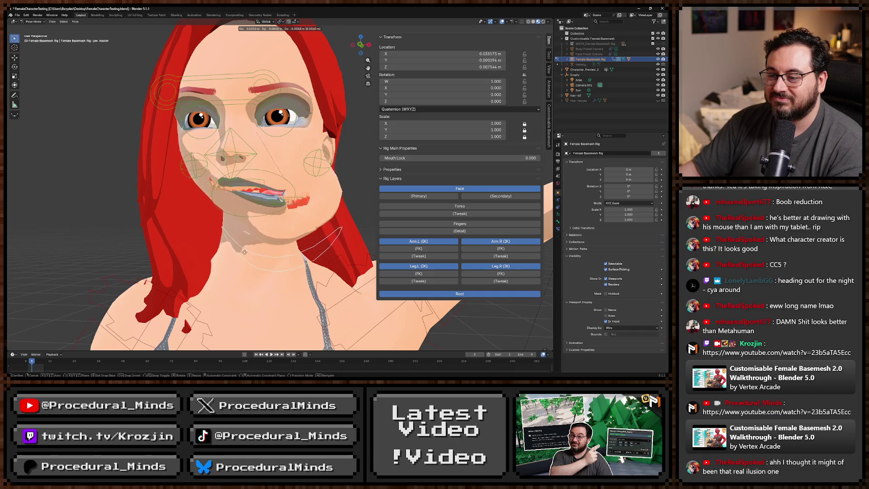
{"action": "key", "text": "Escape"}
{"action": "mouse_move", "coordinate": [217, 254]}
{"action": "left_mouse_down"}
{"action": "mouse_move", "coordinate": [278, 233]}
{"action": "mouse_move", "coordinate": [248, 232]}
{"action": "left_mouse_up"}
{"action": "key", "text": "r"}
{"action": "key", "text": "x"}
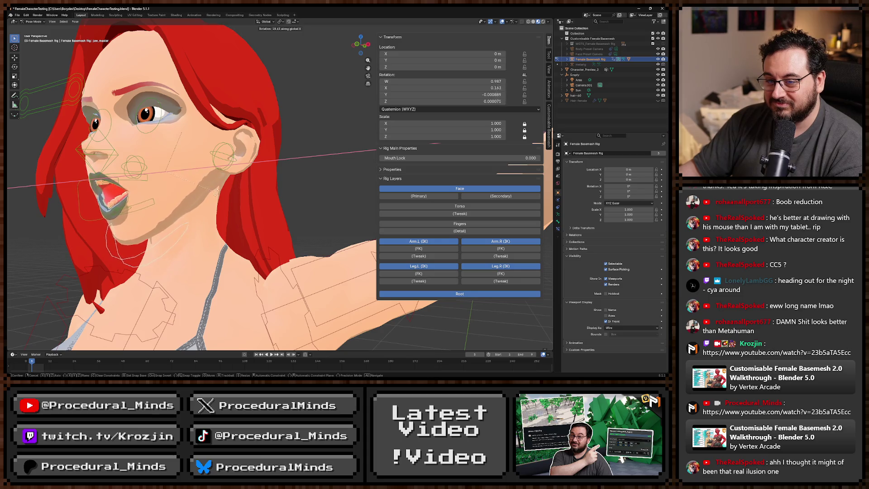
{"action": "left_click", "coordinate": [258, 181]}
Pull the ear.L control far outward to stretch the left ear
{"action": "mouse_move", "coordinate": [258, 181]}
{"action": "left_mouse_down"}
{"action": "mouse_move", "coordinate": [225, 196]}
{"action": "mouse_move", "coordinate": [300, 213]}
{"action": "mouse_move", "coordinate": [260, 175]}
{"action": "left_mouse_up"}
{"action": "scroll", "coordinate": [301, 213], "scroll_direction": "up", "scroll_amount": 2}
{"action": "scroll", "coordinate": [301, 213], "scroll_direction": "down", "scroll_amount": 3}
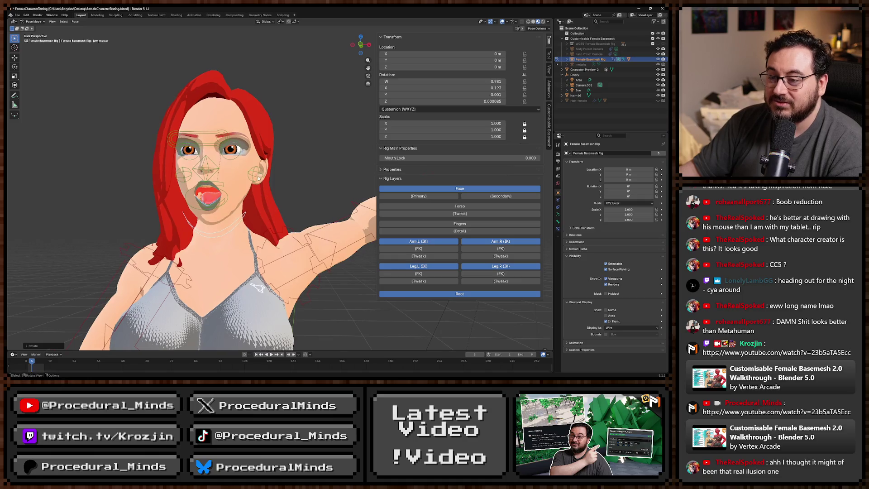
{"action": "left_click", "coordinate": [260, 175]}
{"action": "key", "text": "g"}
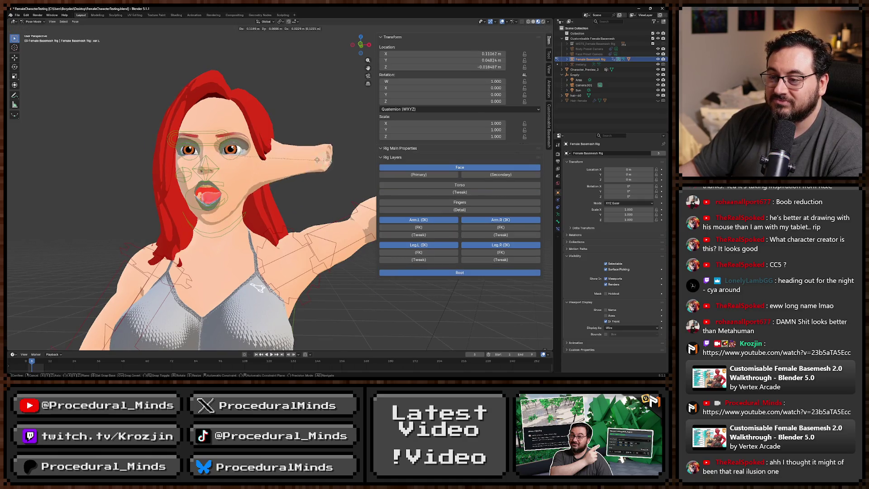
{"action": "left_click", "coordinate": [364, 157]}
Nudge the nose control to a new position
{"action": "left_click", "coordinate": [210, 171]}
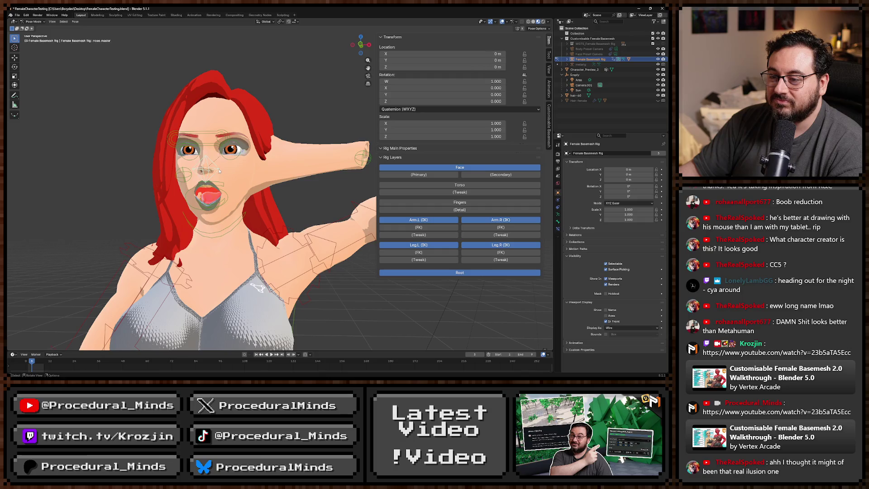
{"action": "key", "text": "g"}
{"action": "left_click", "coordinate": [214, 170]}
{"action": "mouse_move", "coordinate": [215, 169]}
{"action": "left_mouse_down"}
{"action": "mouse_move", "coordinate": [128, 198]}
{"action": "mouse_move", "coordinate": [254, 199]}
{"action": "left_mouse_up"}
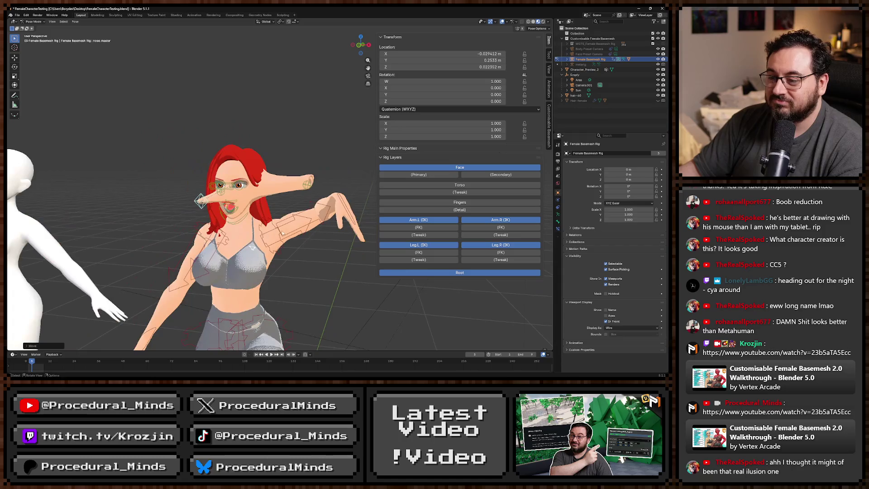
Raise the left arm by moving its IK control overhead
{"action": "left_click", "coordinate": [346, 201]}
{"action": "key", "text": "g"}
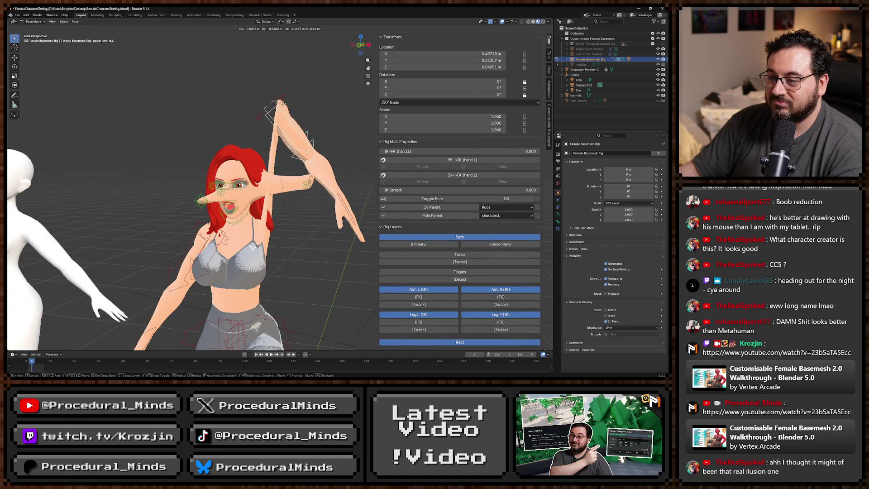
{"action": "left_click", "coordinate": [292, 109]}
{"action": "left_click_drag", "start_coordinate": [291, 109], "coordinate": [284, 237]}
Rotate the right arm and move hand_ik.R up overhead
{"action": "left_click", "coordinate": [189, 274]}
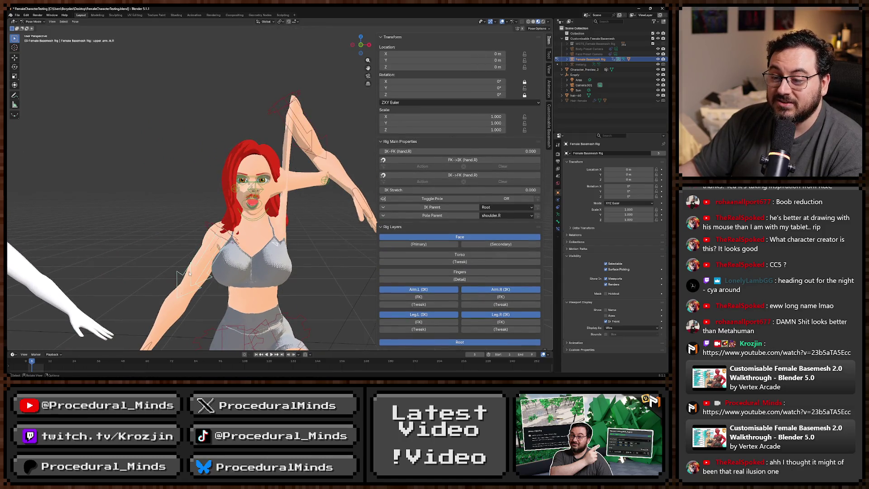
{"action": "key", "text": "r"}
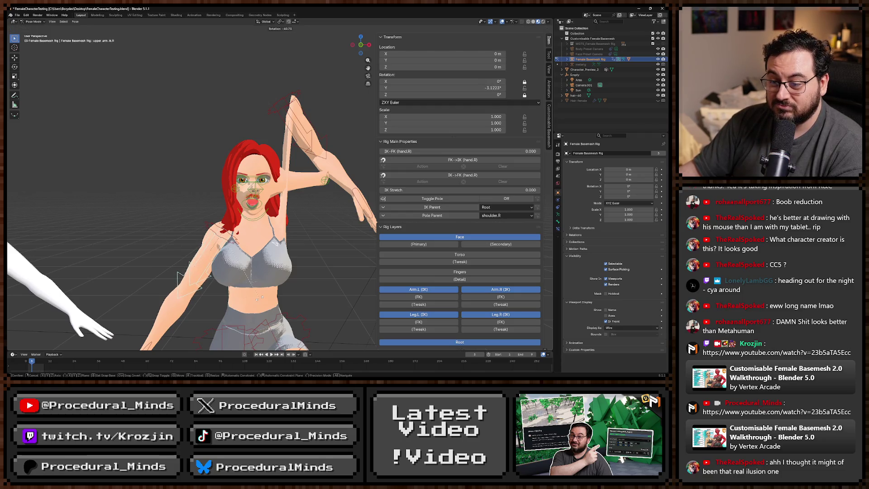
{"action": "left_click", "coordinate": [266, 266]}
{"action": "left_click", "coordinate": [178, 267]}
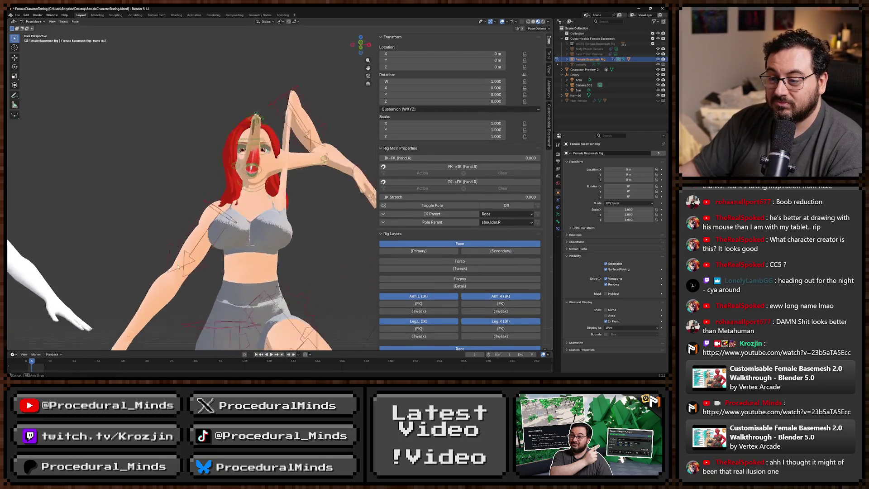
{"action": "scroll", "coordinate": [178, 267], "scroll_direction": "down", "scroll_amount": 4}
{"action": "key", "text": "g"}
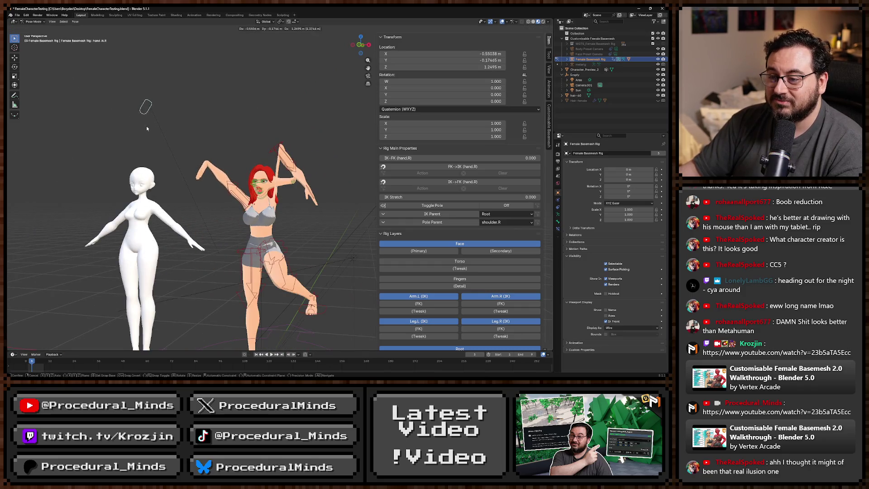
{"action": "left_click", "coordinate": [147, 128]}
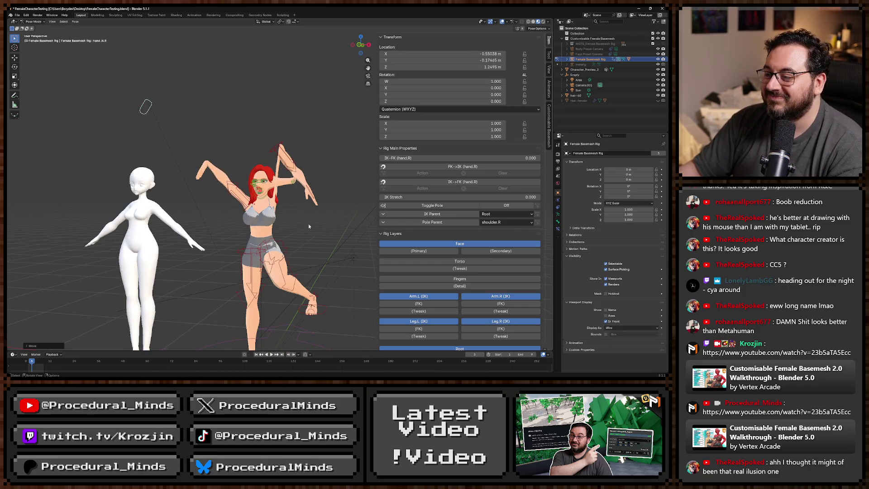
Enable the Torso (Tweak) layer and pull tweak_spine.003 far left to stretch the torso
{"action": "left_click", "coordinate": [463, 269]}
{"action": "left_click", "coordinate": [263, 221]}
{"action": "key", "text": "g"}
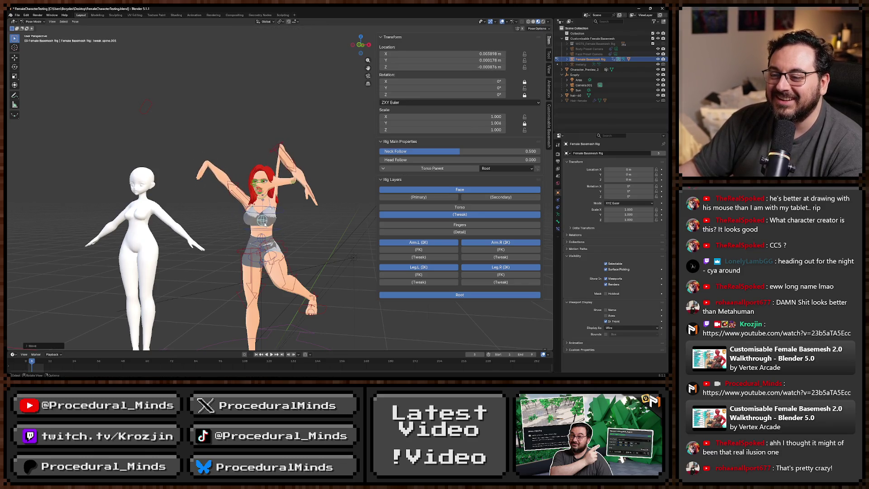
{"action": "key", "text": "Return"}
{"action": "left_click", "coordinate": [354, 260]}
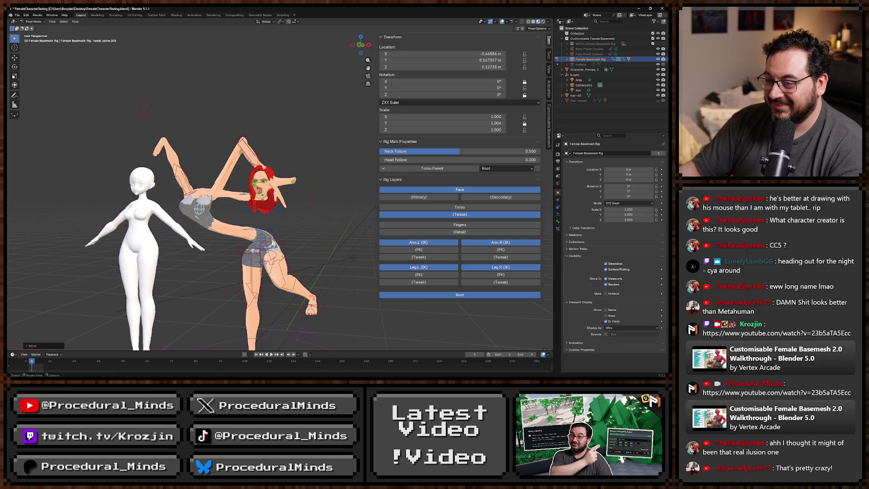
Twist tweak_spine.002 to the right, hide the tweak layer and render the pose with F12
{"action": "left_click", "coordinate": [261, 239]}
{"action": "key", "text": "g"}
{"action": "left_click", "coordinate": [295, 224]}
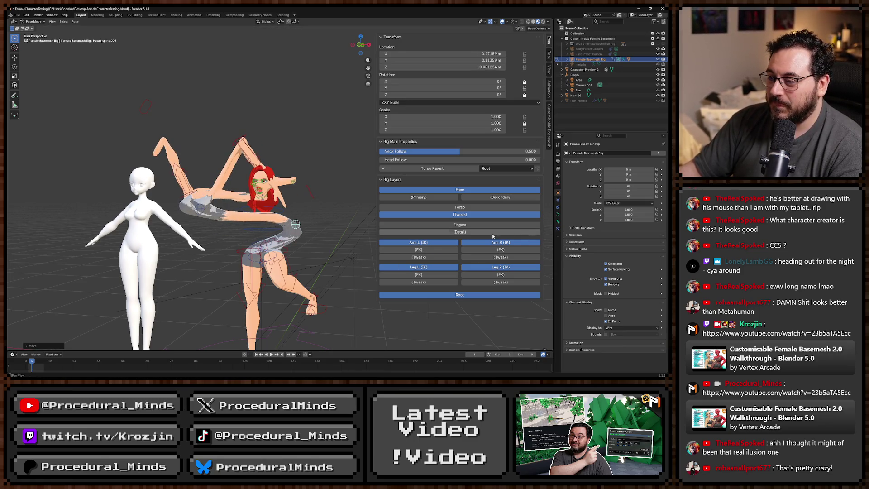
{"action": "left_click", "coordinate": [456, 214]}
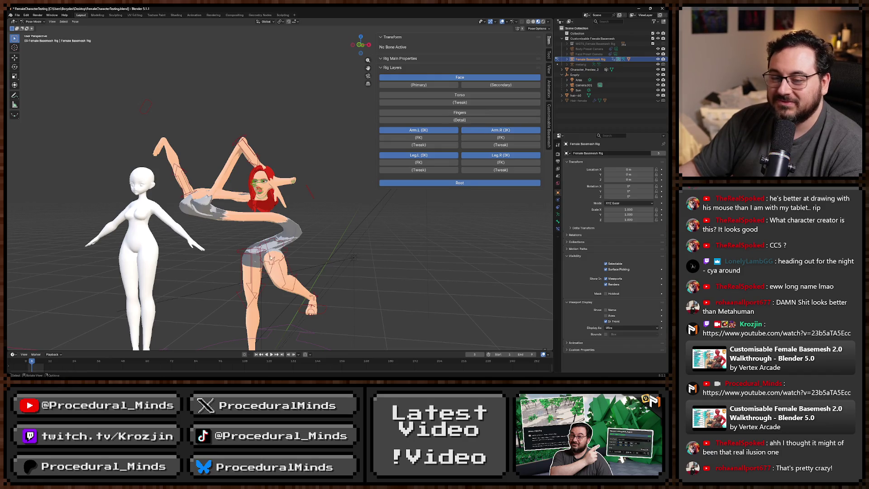
{"action": "mouse_move", "coordinate": [344, 260]}
{"action": "left_mouse_down"}
{"action": "mouse_move", "coordinate": [280, 260]}
{"action": "mouse_move", "coordinate": [337, 260]}
{"action": "mouse_move", "coordinate": [316, 249]}
{"action": "left_mouse_up"}
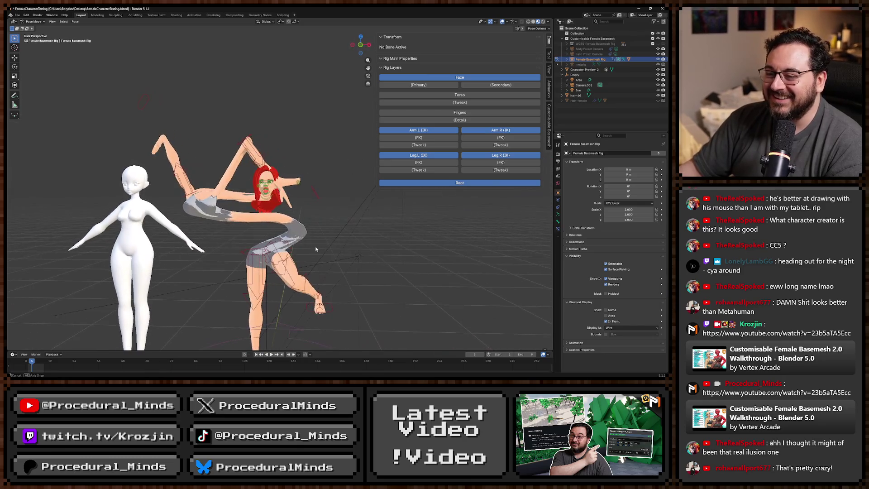
{"action": "key", "text": "F12"}
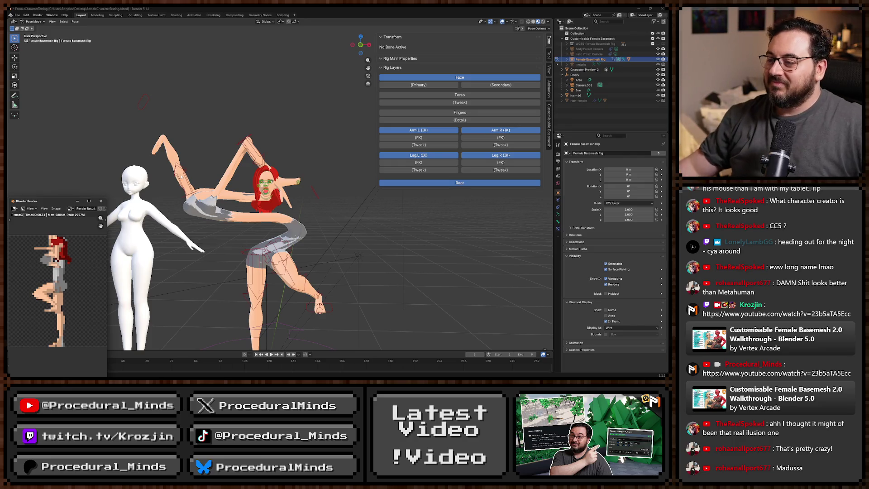
Undo the last few torso pose changes with Ctrl+Z
{"action": "left_click", "coordinate": [336, 209]}
{"action": "key", "text": "ctrl+z"}
{"action": "key", "text": "ctrl+z"}
{"action": "key", "text": "ctrl+z"}
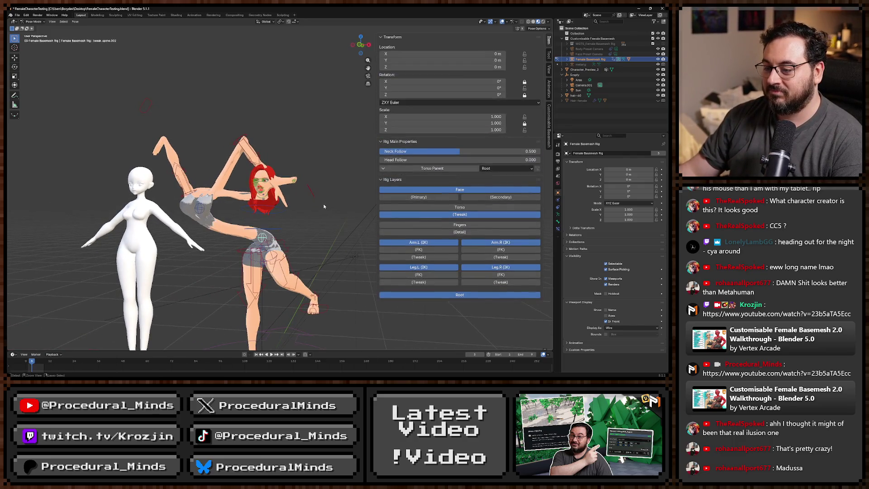
{"action": "key", "text": "ctrl+z"}
{"action": "key", "text": "ctrl+z"}
{"action": "key", "text": "ctrl+z"}
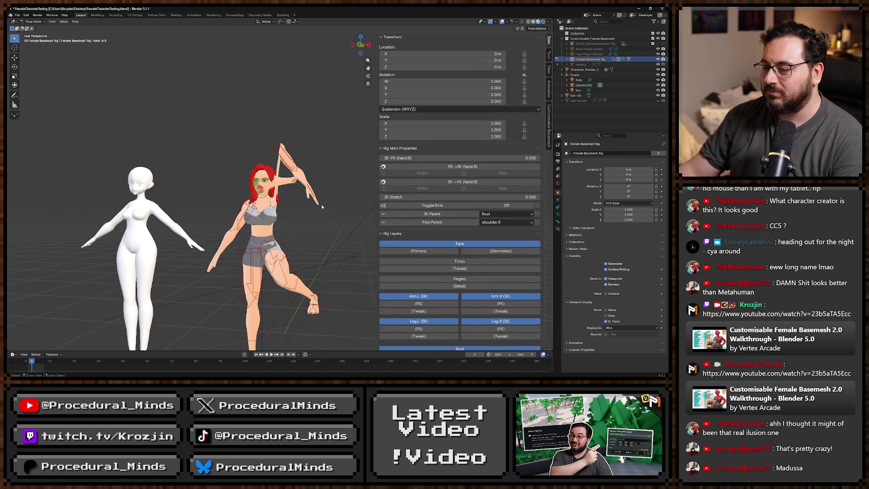
{"action": "left_click_drag", "start_coordinate": [321, 205], "coordinate": [320, 211]}
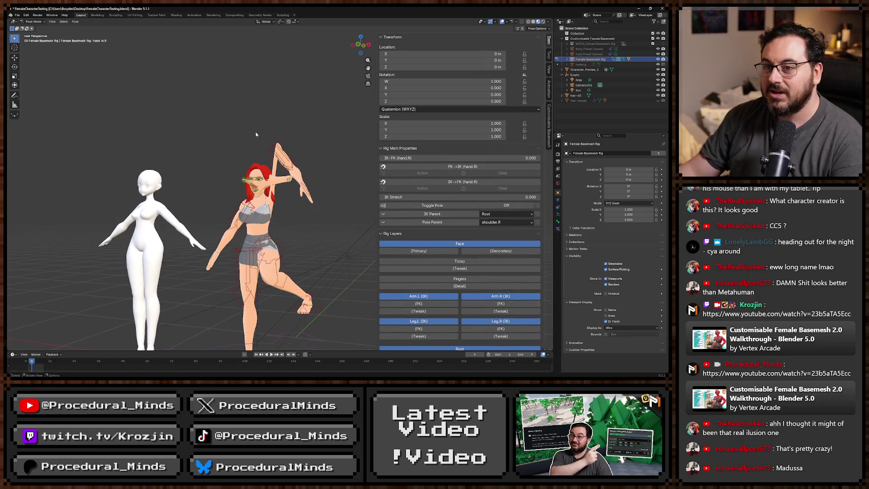
{"action": "key", "text": "ctrl+z"}
Reopen the character file from Open Recent, discarding unsaved changes
{"action": "left_click", "coordinate": [18, 15]}
{"action": "mouse_move", "coordinate": [60, 45]}
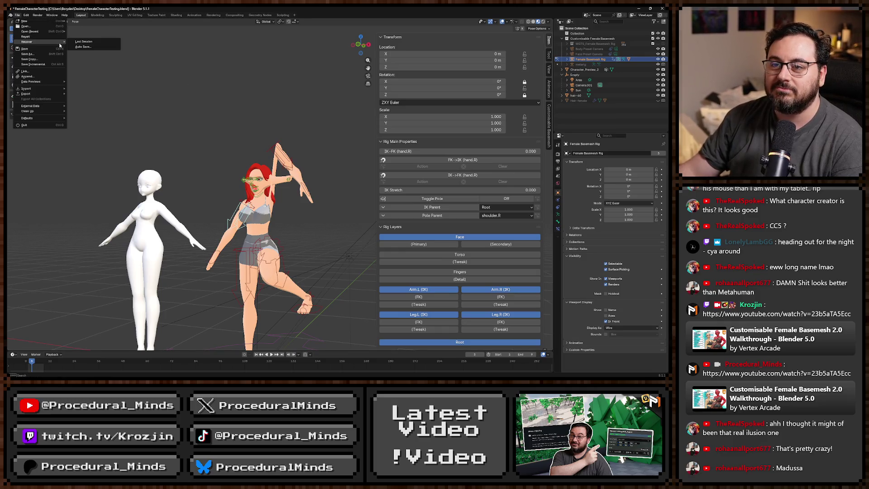
{"action": "mouse_move", "coordinate": [41, 32]}
{"action": "left_click", "coordinate": [90, 33]}
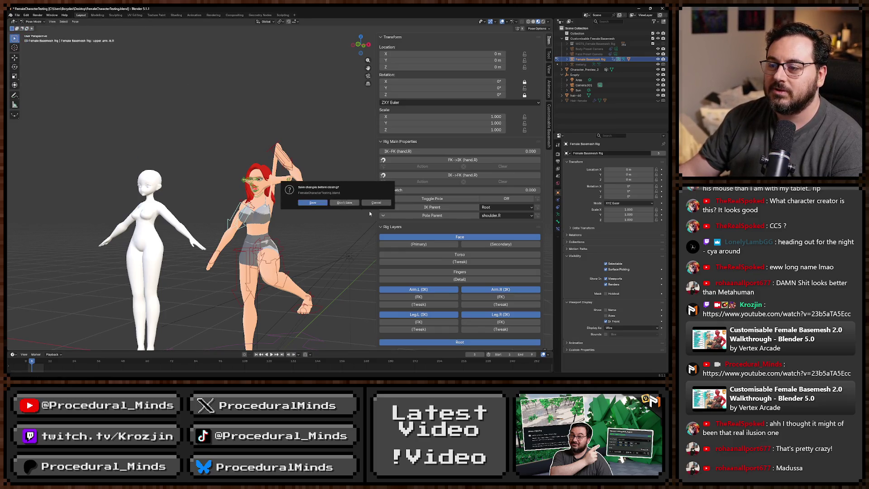
{"action": "left_click", "coordinate": [344, 203]}
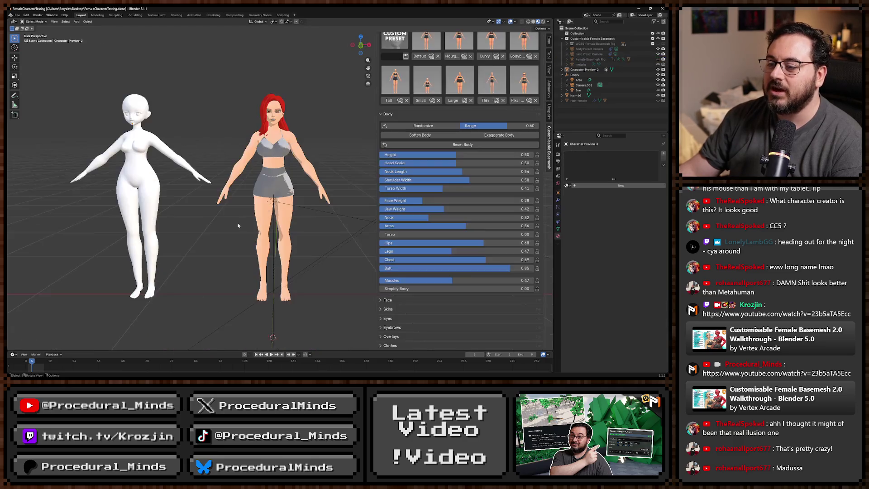
Render the A-posed characters with F12, close the render and switch to the browser
{"action": "left_click_drag", "start_coordinate": [280, 255], "coordinate": [278, 249]}
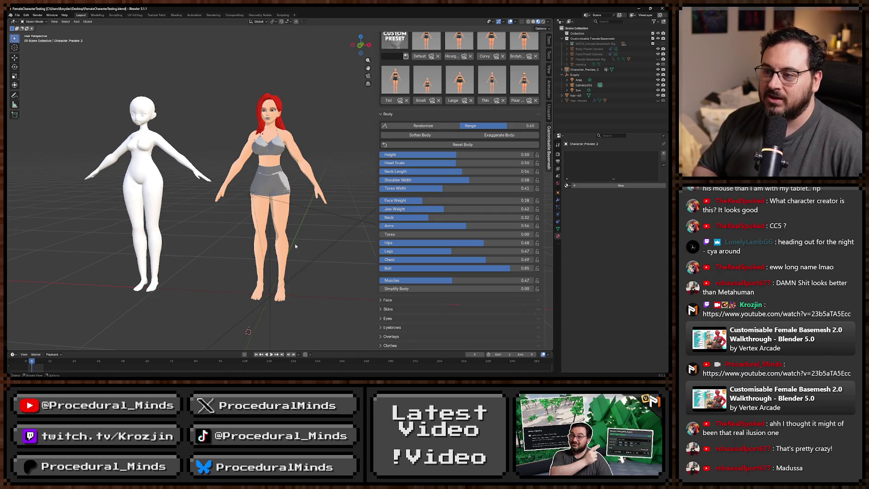
{"action": "key", "text": "F12"}
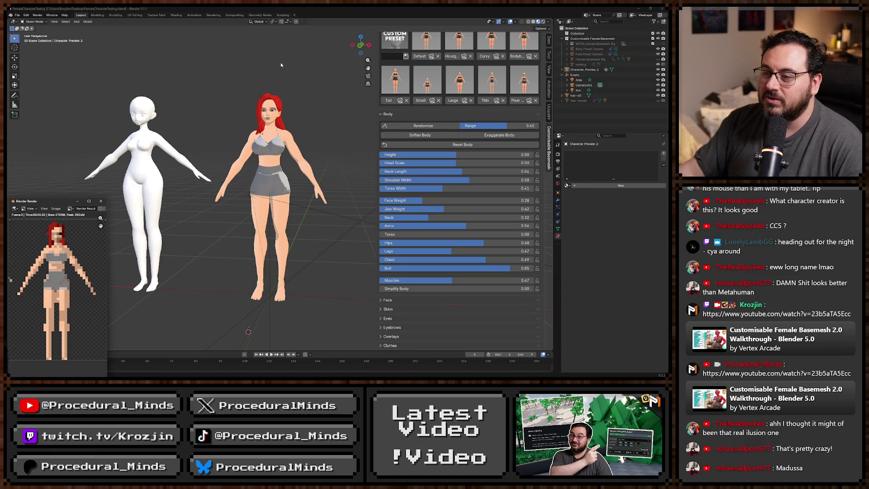
{"action": "left_click", "coordinate": [101, 202]}
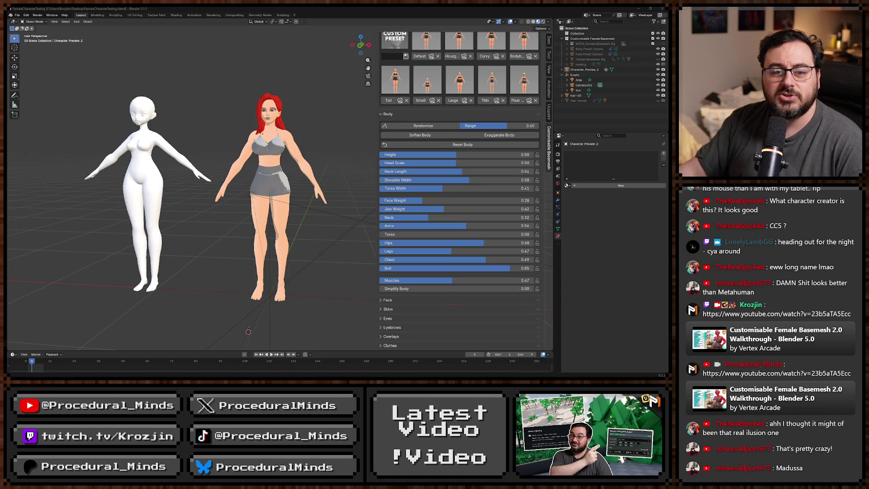
{"action": "key", "text": "alt+Tab"}
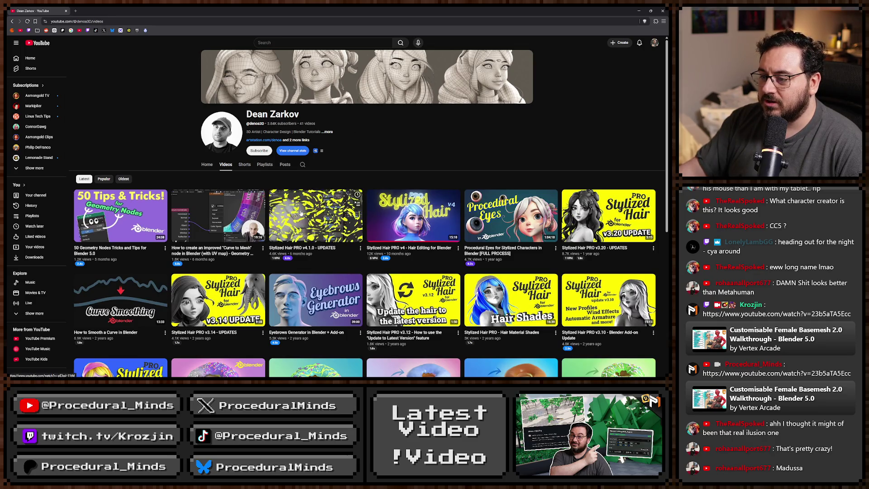
Play the Stylized Hair PRO v4.1.0 update video and seek ahead to its Blender demo
{"action": "left_click", "coordinate": [343, 197]}
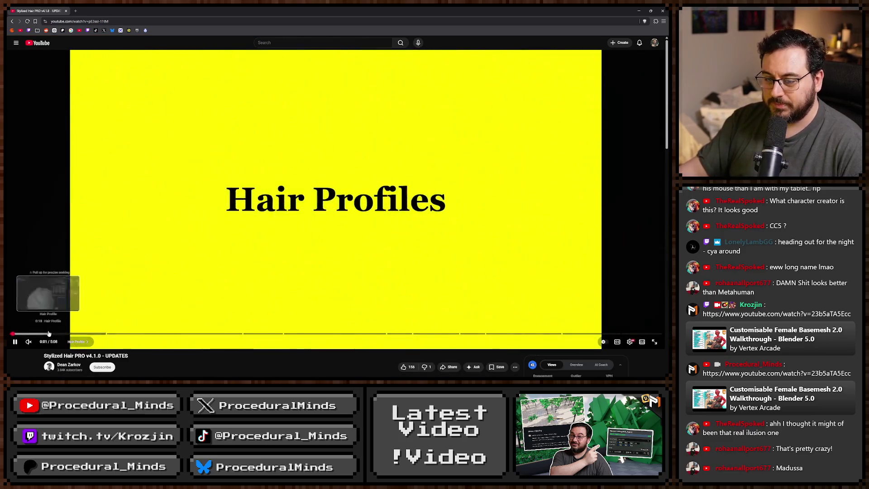
{"action": "left_click", "coordinate": [48, 333]}
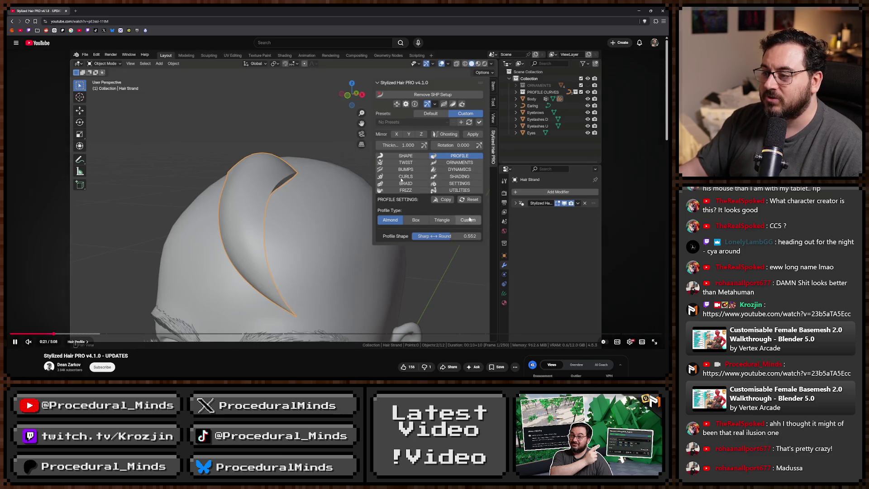
{"action": "left_click", "coordinate": [71, 334]}
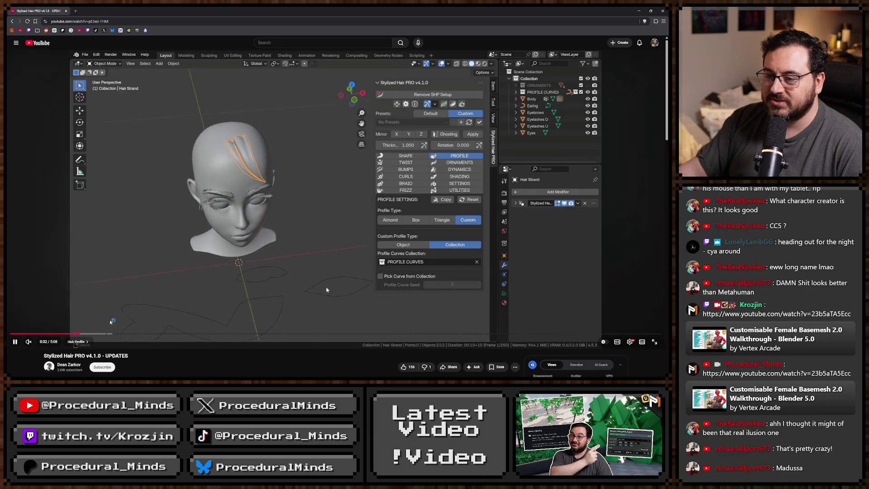
{"action": "left_click_drag", "start_coordinate": [76, 334], "coordinate": [176, 333]}
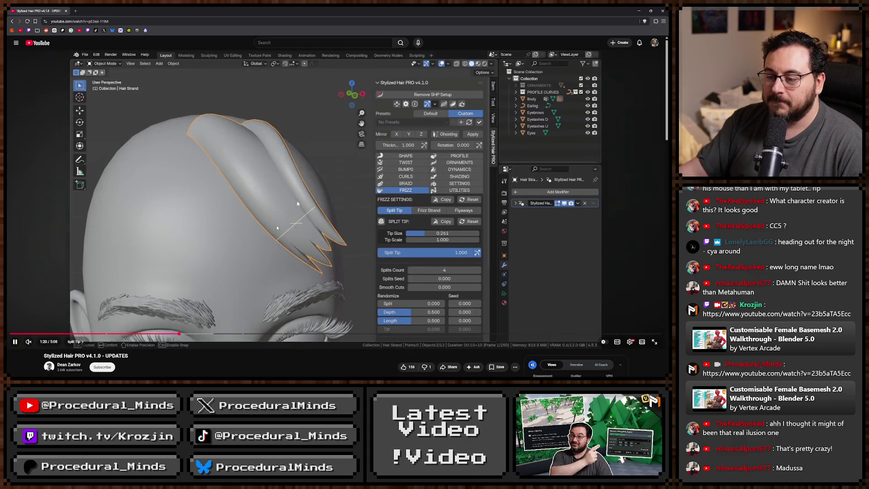
Open the linked hair editing video in a new tab, then browse and close the Stylized Hair PRO v4 product page
{"action": "scroll", "coordinate": [278, 224], "scroll_direction": "down", "scroll_amount": 2}
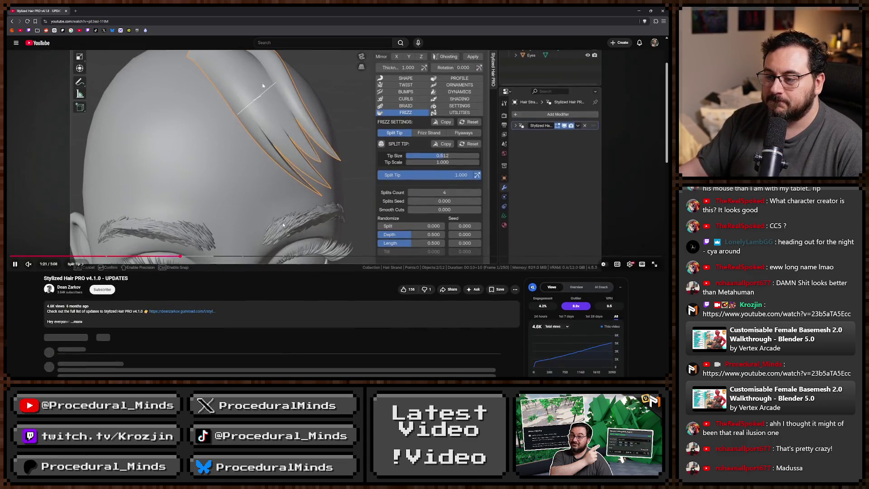
{"action": "left_click", "coordinate": [192, 312]}
{"action": "scroll", "coordinate": [192, 312], "scroll_direction": "up", "scroll_amount": 2}
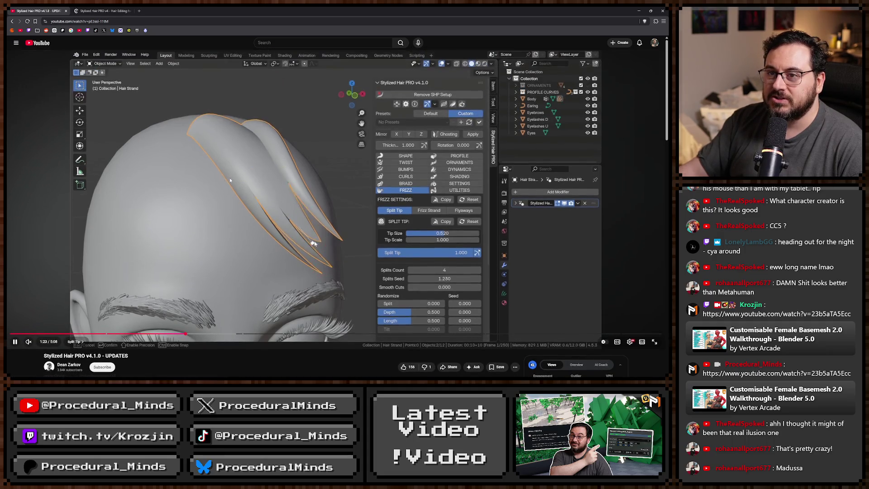
{"action": "left_click", "coordinate": [114, 8]}
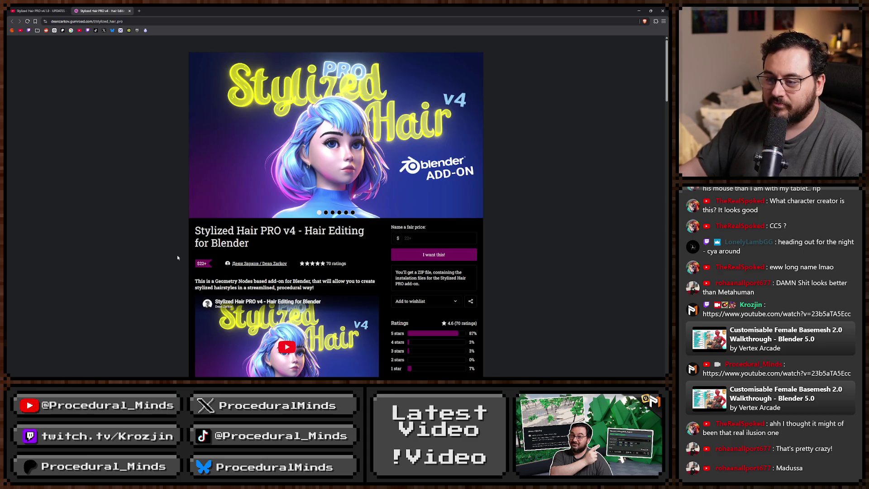
{"action": "scroll", "coordinate": [182, 198], "scroll_direction": "down", "scroll_amount": 2}
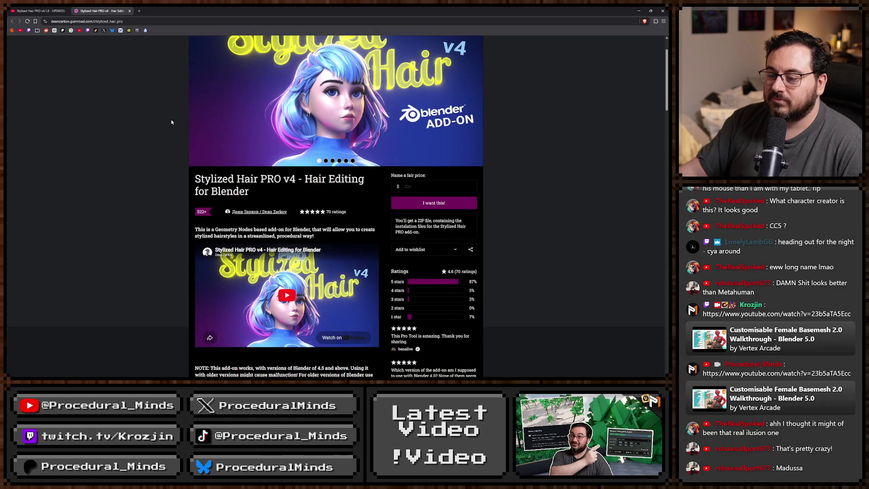
{"action": "key", "text": "ctrl+w"}
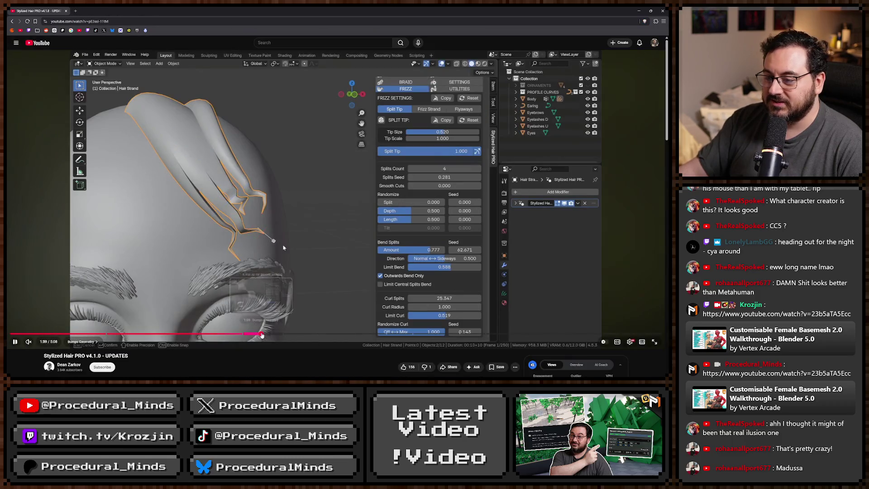
Jump through the video's bumps, braid, ornaments, shading, utilities and gizmo sections, then go back to the channel's videos
{"action": "left_click", "coordinate": [261, 334]}
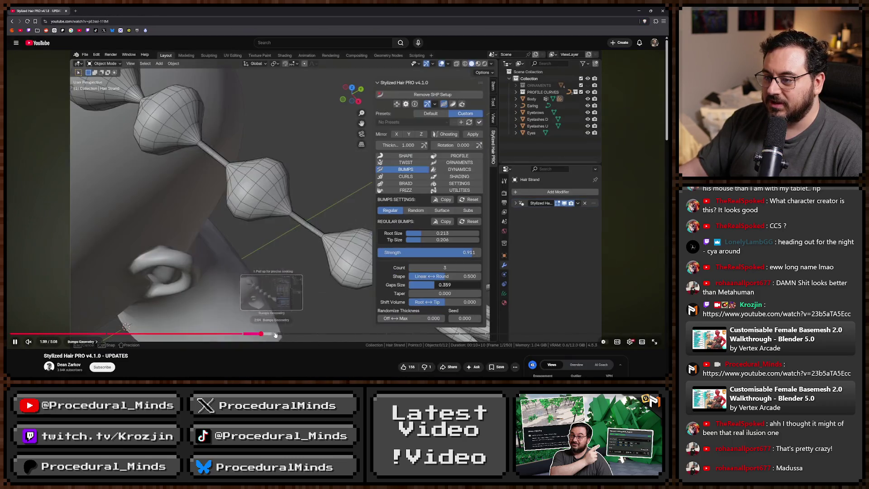
{"action": "left_click", "coordinate": [340, 334]}
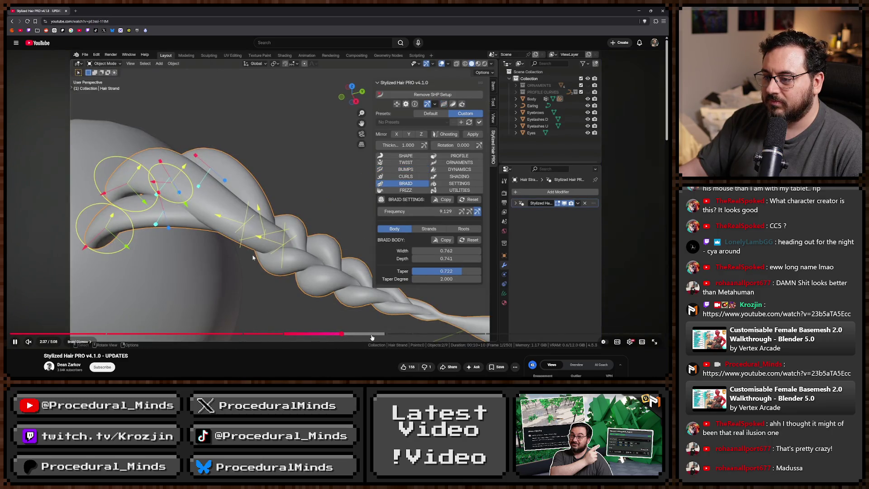
{"action": "scroll", "coordinate": [317, 271], "scroll_direction": "down", "scroll_amount": 3}
{"action": "scroll", "coordinate": [317, 271], "scroll_direction": "up", "scroll_amount": 3}
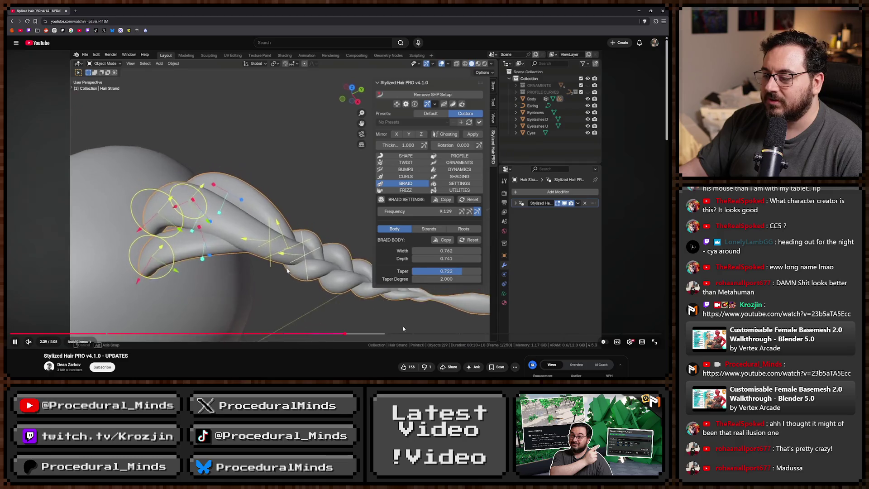
{"action": "left_click", "coordinate": [406, 334]}
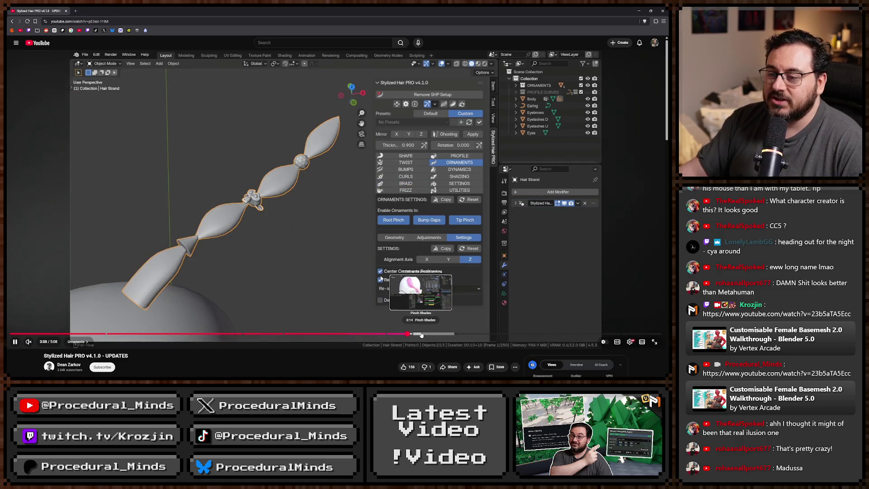
{"action": "left_click", "coordinate": [420, 334]}
{"action": "left_click", "coordinate": [455, 334]}
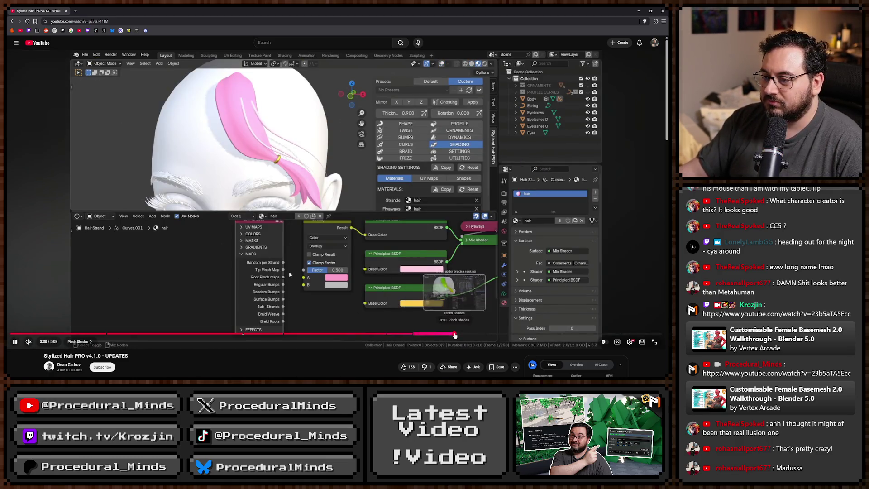
{"action": "left_click", "coordinate": [501, 334]}
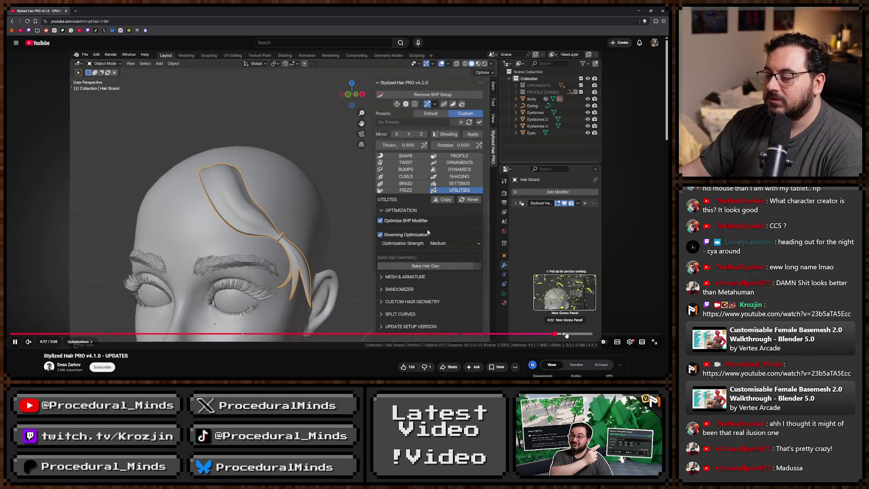
{"action": "left_click", "coordinate": [566, 335]}
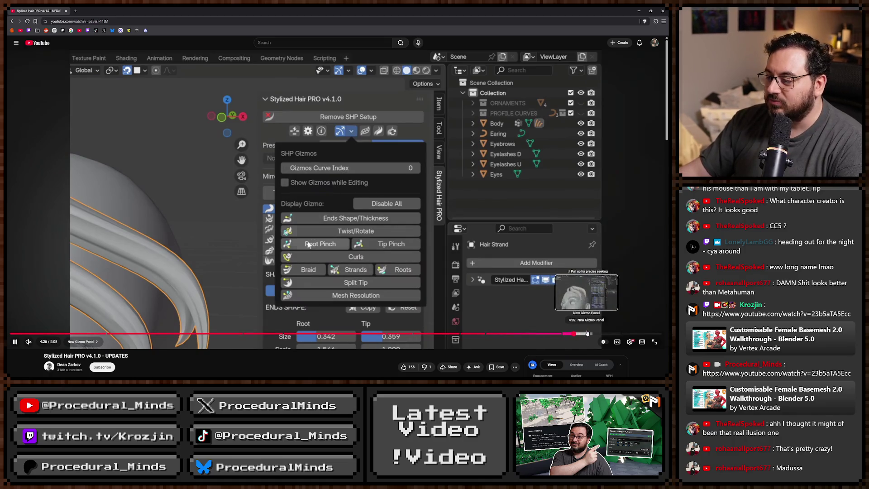
{"action": "left_click", "coordinate": [584, 335]}
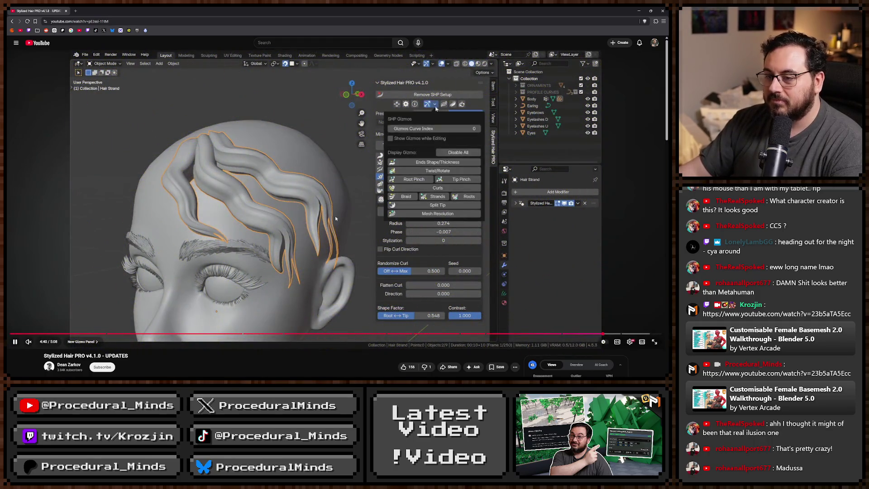
{"action": "key", "text": "alt+Left"}
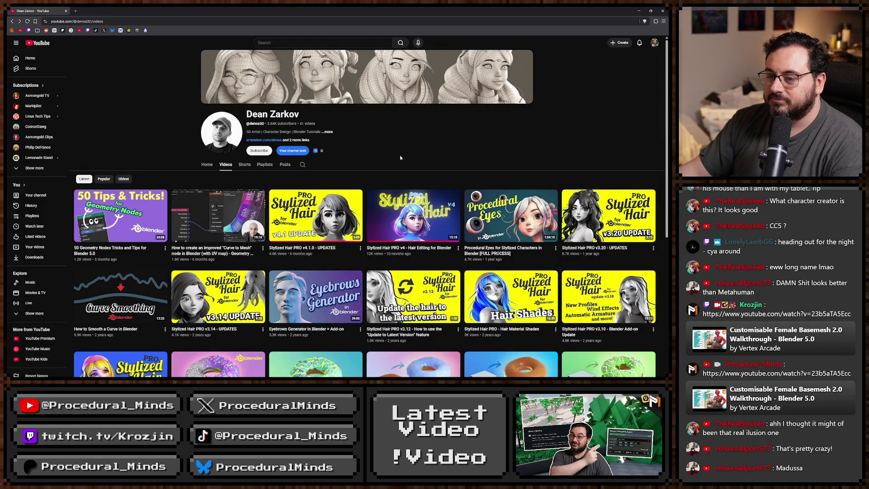
Copy the channel page address and open the Stylized Hair PRO v4 Hair Editing video
{"action": "left_click", "coordinate": [116, 20]}
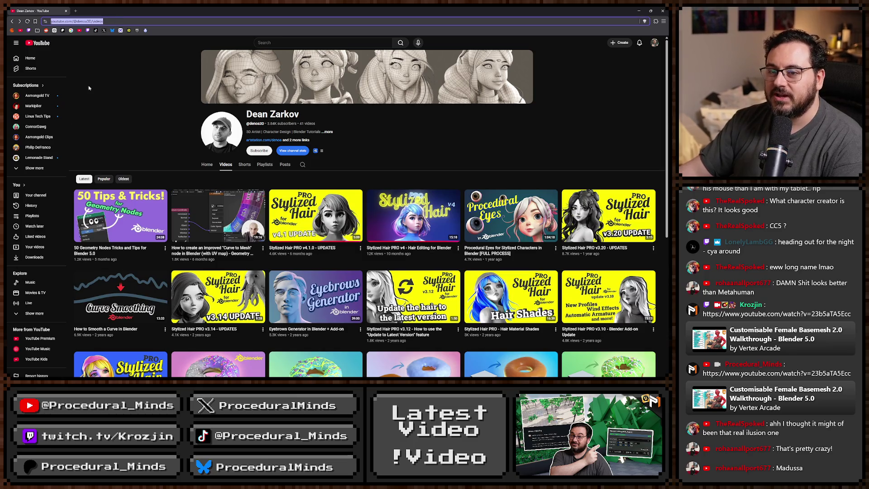
{"action": "key", "text": "alt+Tab"}
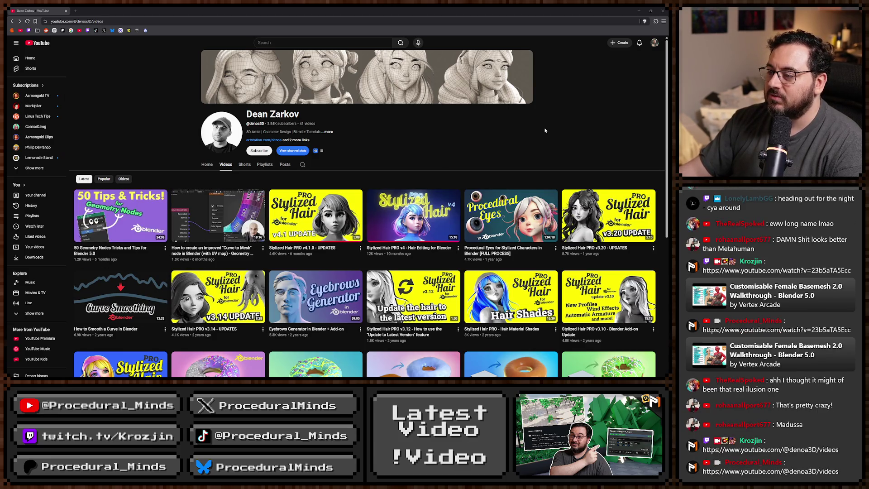
{"action": "left_click", "coordinate": [416, 212]}
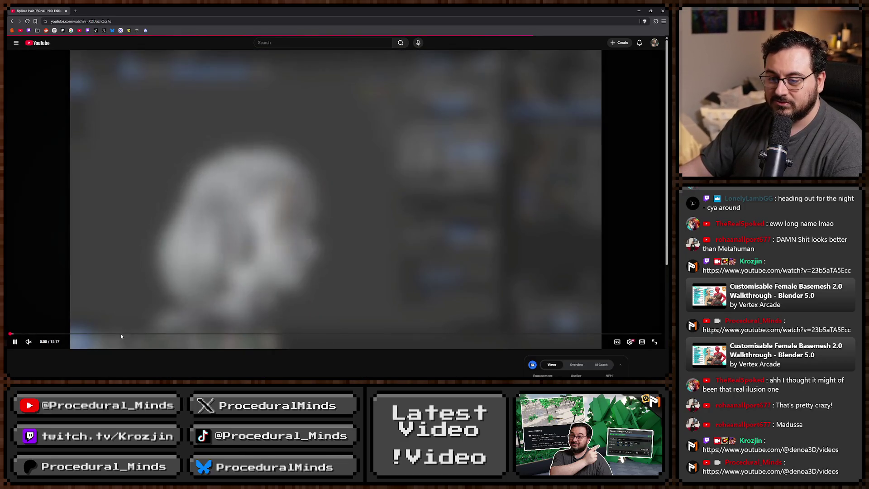
Skim the hair-editing demo, profile editing, hair settings, Frizz and braided hair sections
{"action": "left_click", "coordinate": [122, 335]}
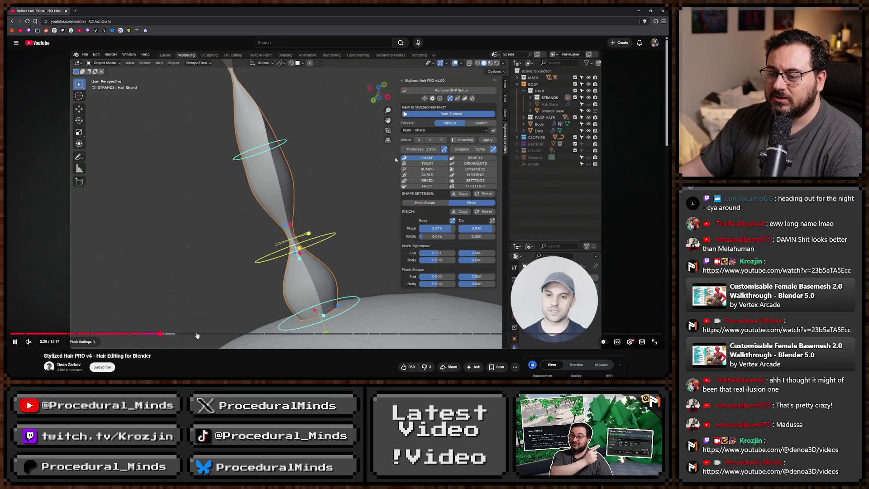
{"action": "left_click", "coordinate": [247, 335]}
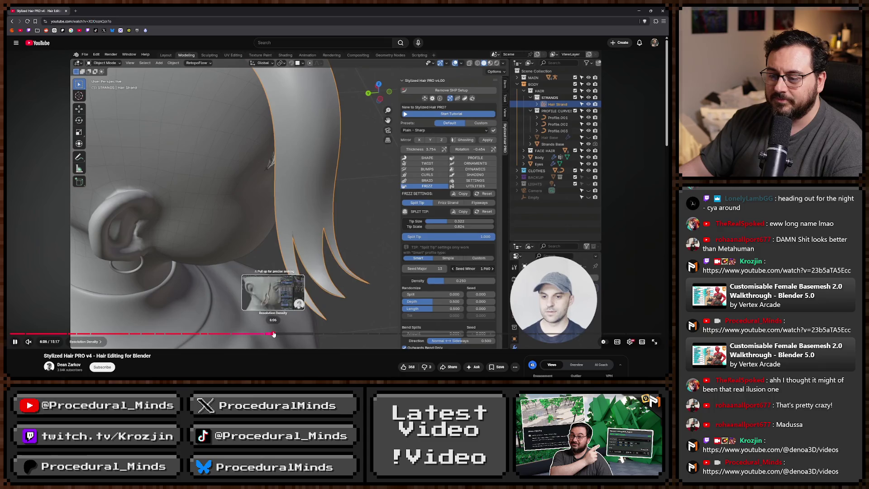
{"action": "left_click", "coordinate": [296, 334]}
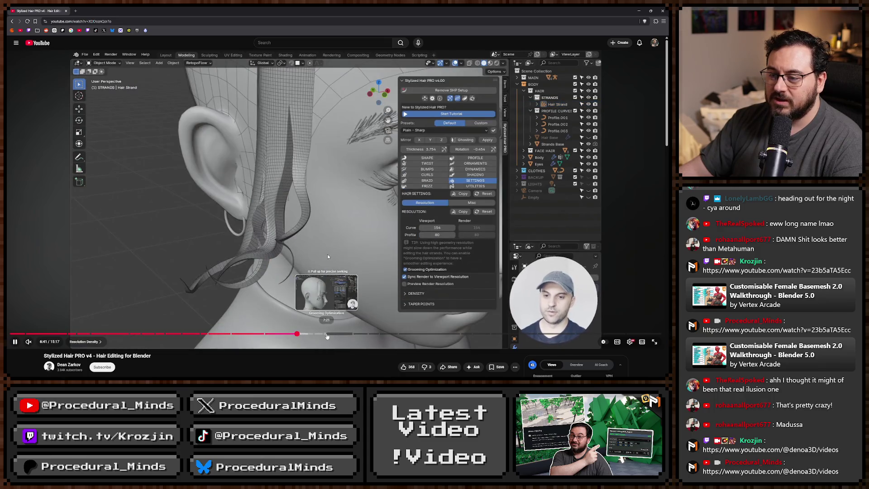
{"action": "left_click", "coordinate": [360, 335]}
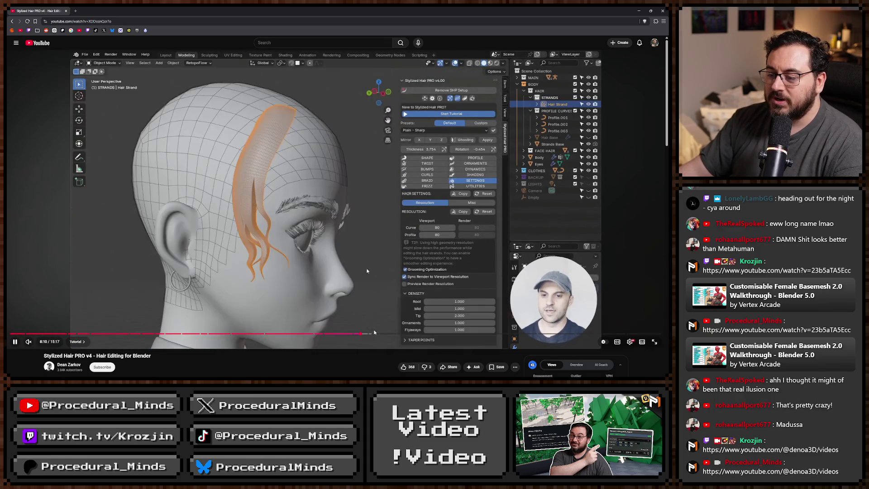
{"action": "left_click", "coordinate": [375, 334]}
{"action": "left_click", "coordinate": [394, 335]}
{"action": "left_click", "coordinate": [406, 335]}
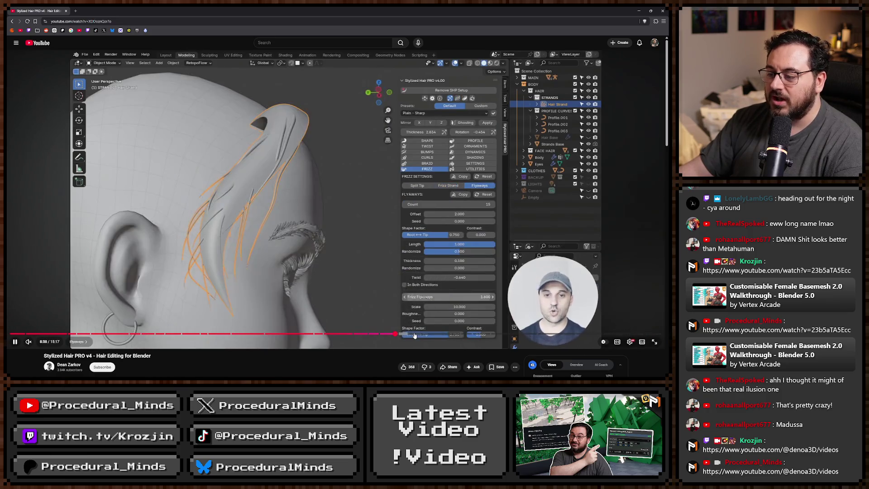
{"action": "left_click", "coordinate": [414, 334]}
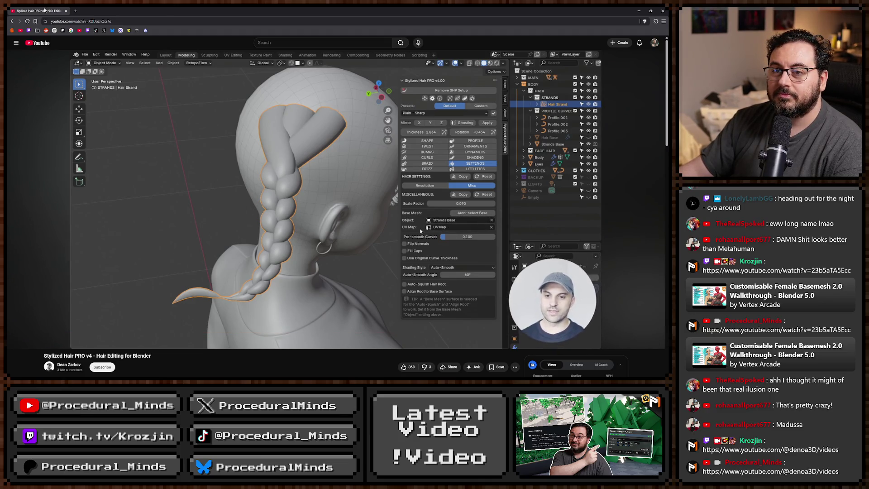
Switch to Blender, minimise it to reveal Unreal Engine, and deselect the NS_Prestige_Slash asset
{"action": "key", "text": "alt+Tab"}
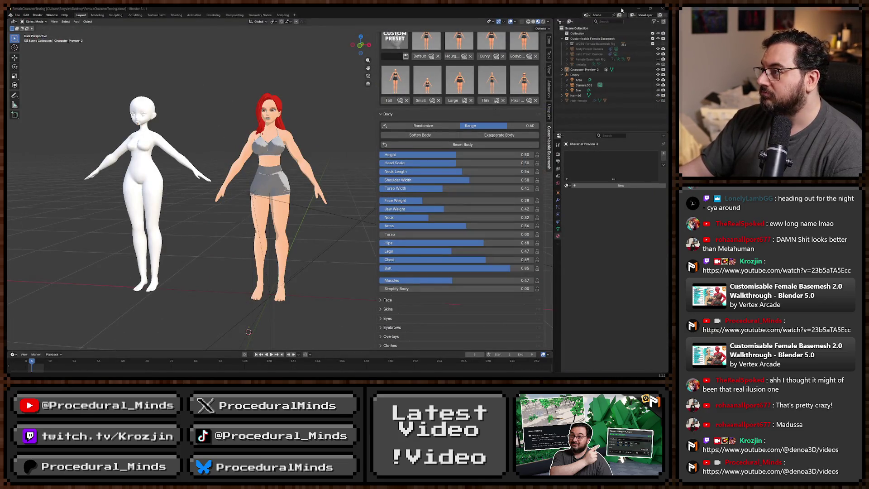
{"action": "left_click", "coordinate": [638, 9]}
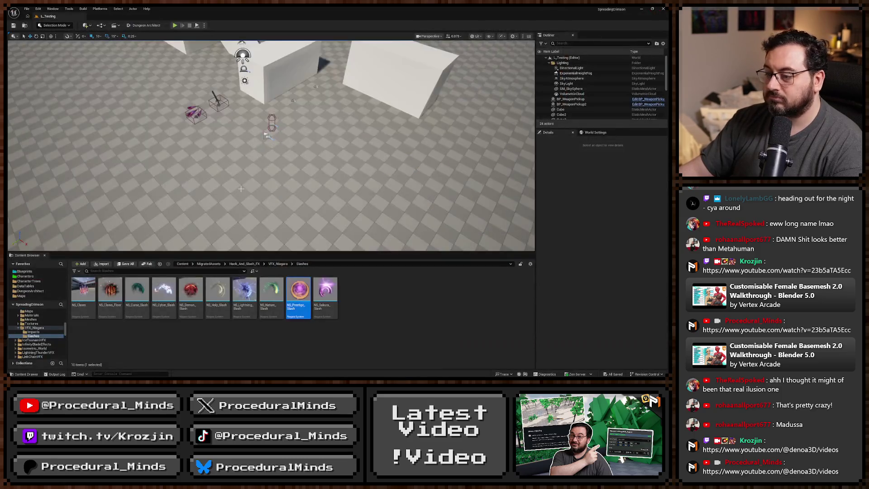
{"action": "left_click", "coordinate": [420, 303]}
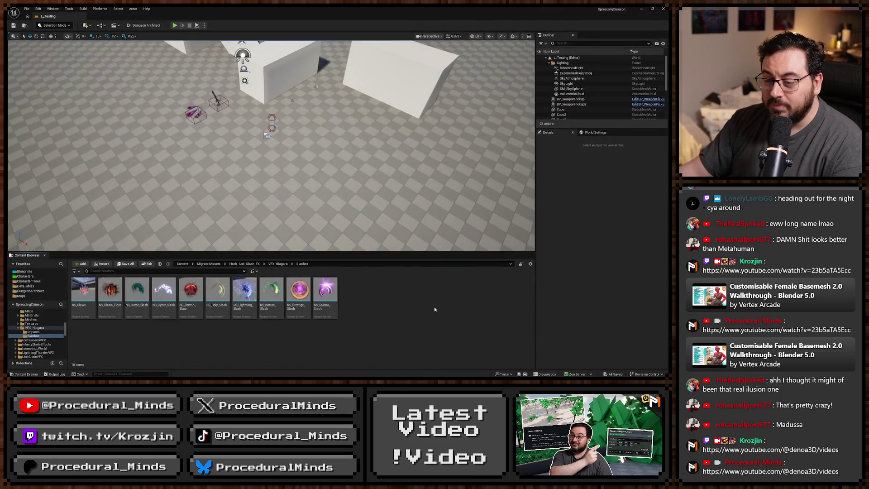